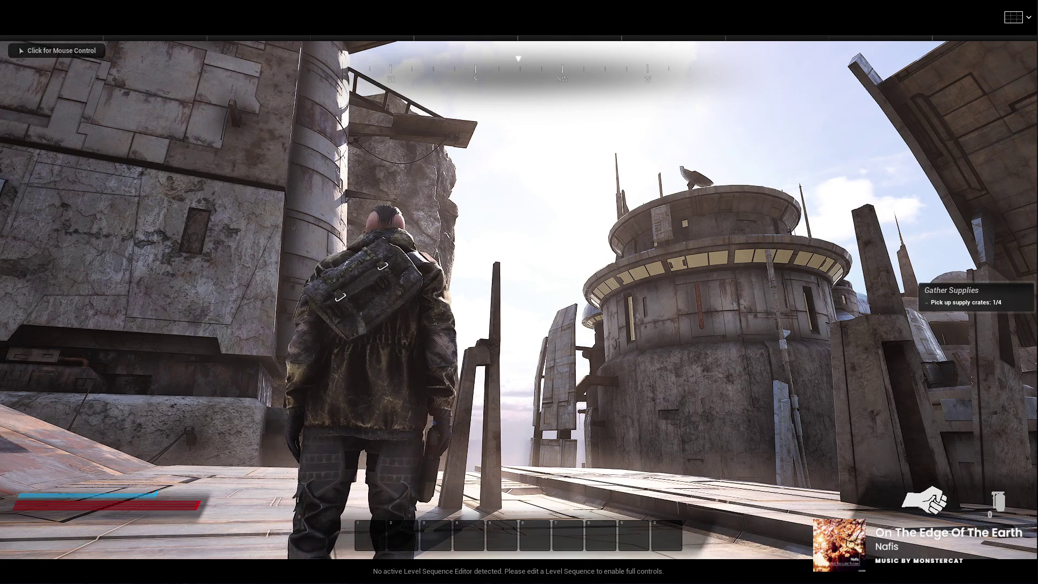
Take control of the game camera, then end the play session and restore the full editor layout
click(519, 292)
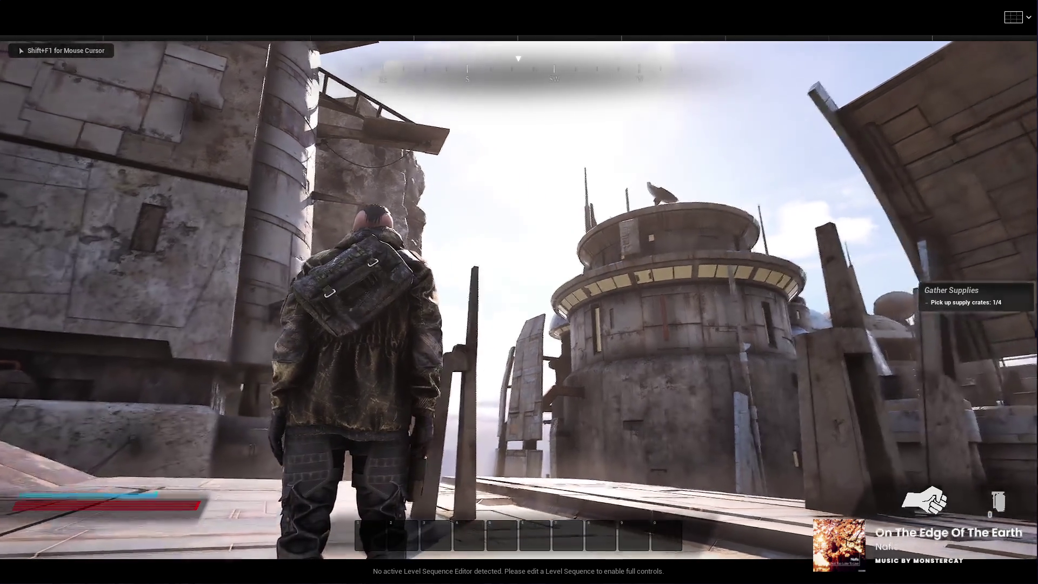
mouse_move(519, 292)
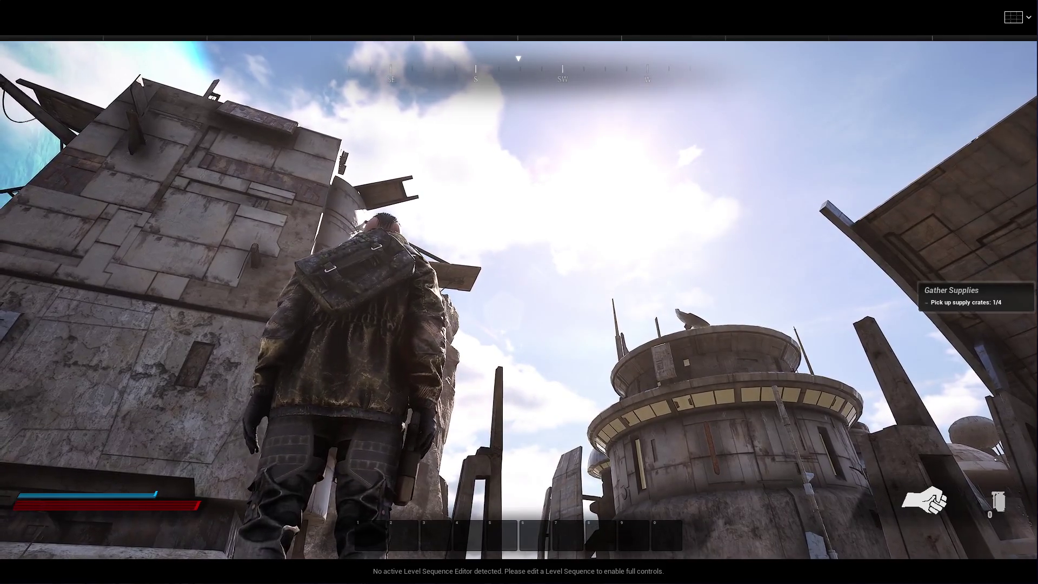
key(Escape)
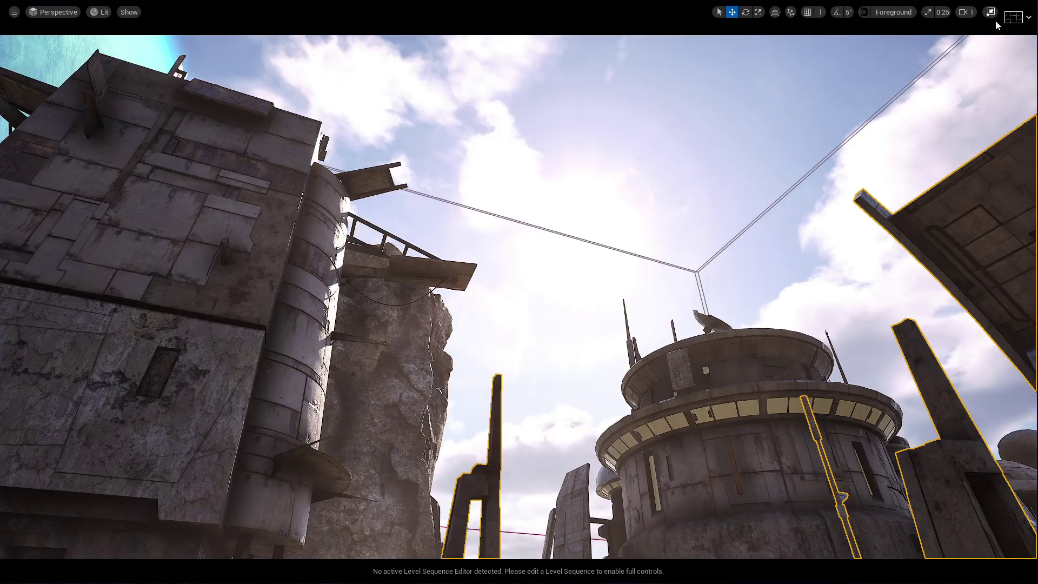
click(991, 12)
Change the Sky actor's Time Of Day from 938 to 838
drag(1030, 195, 1030, 128)
click(896, 235)
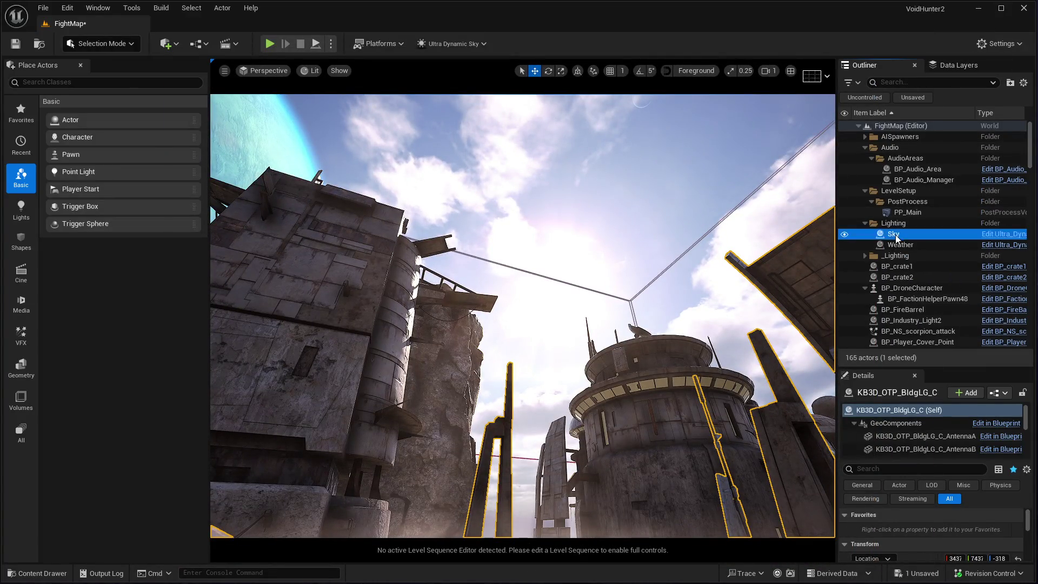
click(952, 530)
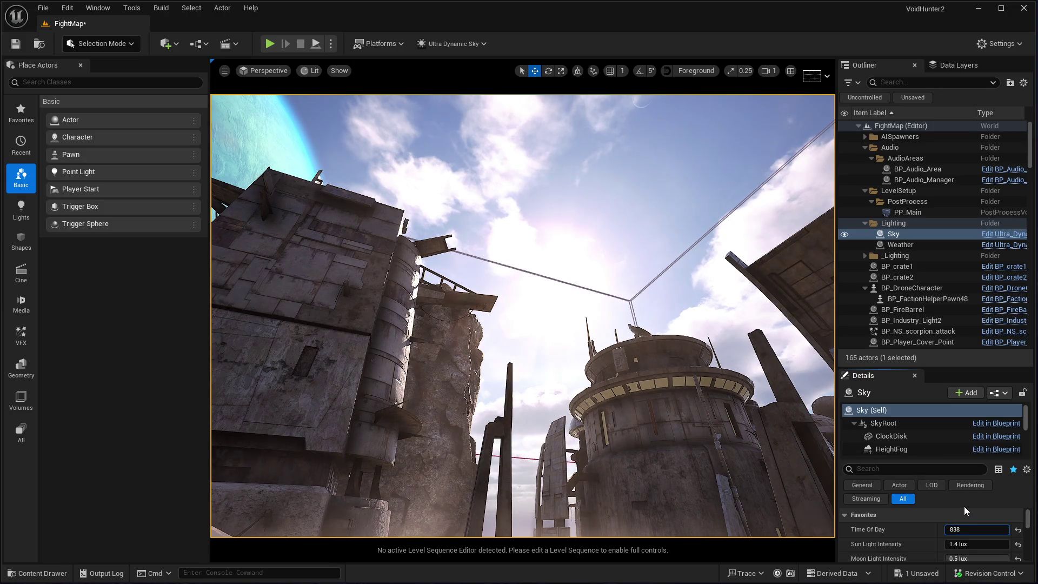
key(Return)
mouse_move(569, 338)
mouse_down()
mouse_move(569, 417)
mouse_move(569, 378)
mouse_move(555, 377)
mouse_up()
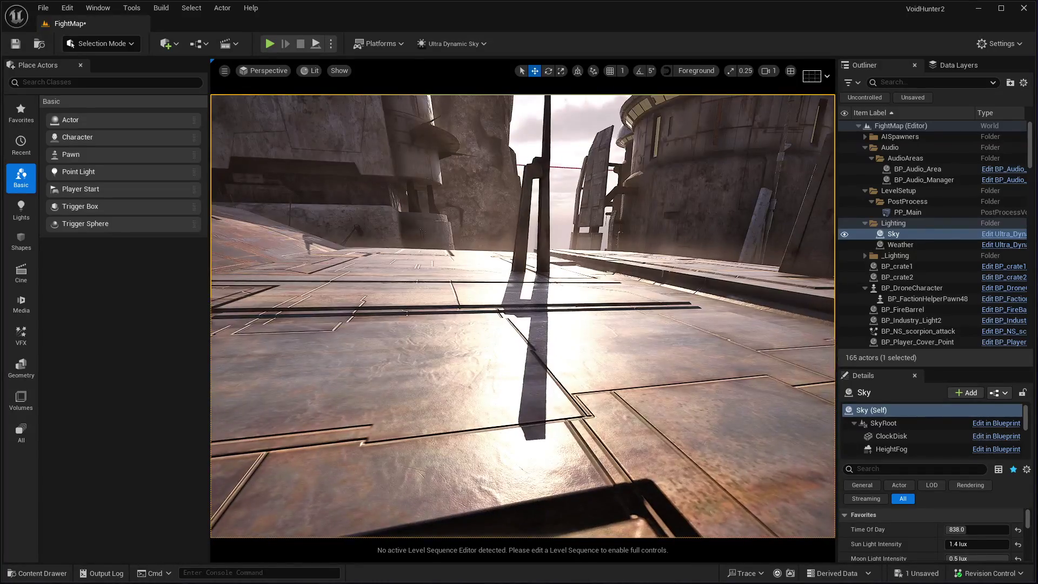
Play FightMap in the editor with Alt+P and switch the game view to immersive full screen
click(555, 377)
key(alt+p)
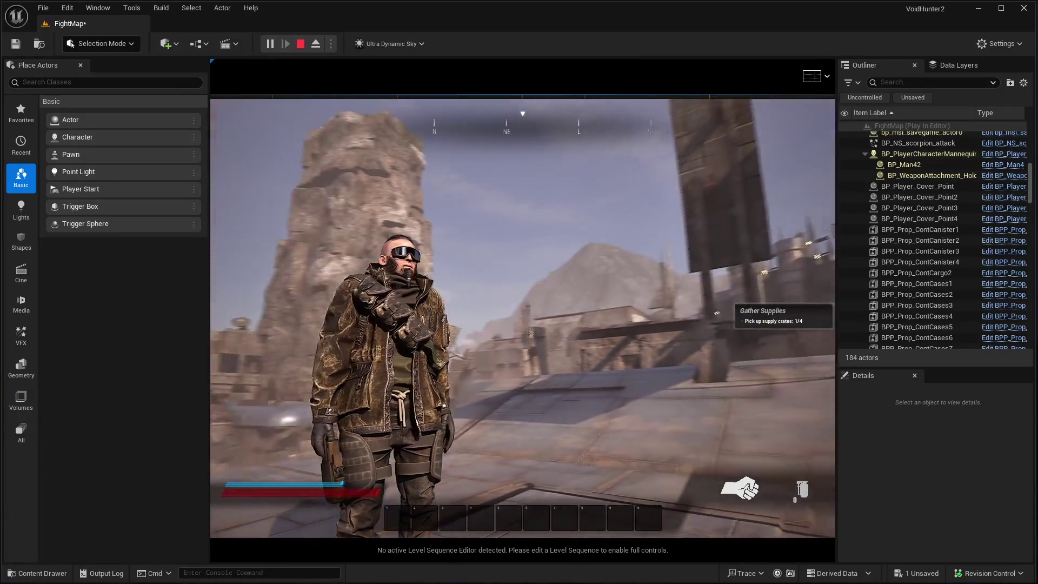
key(F11)
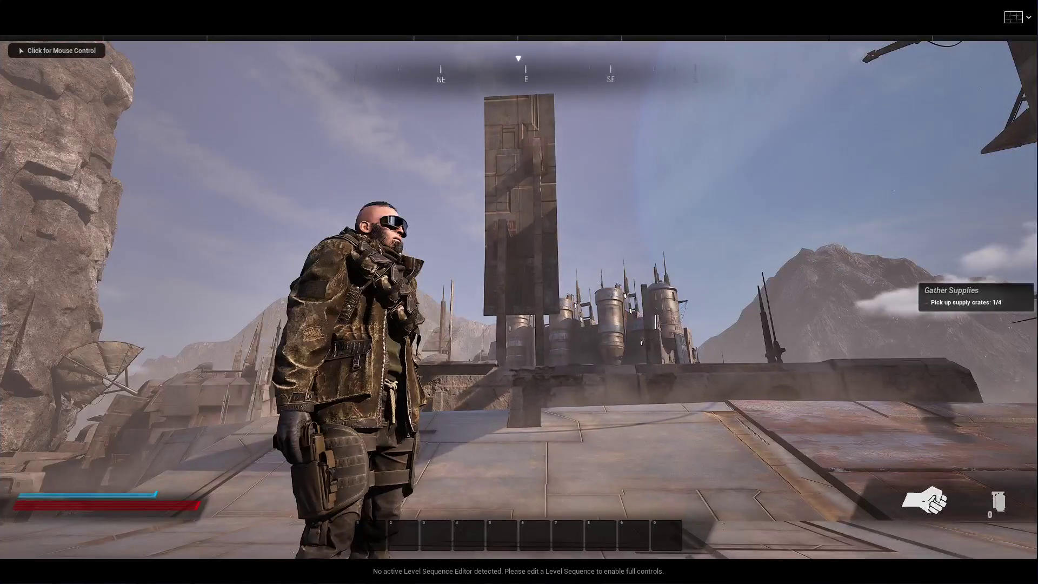
click(519, 292)
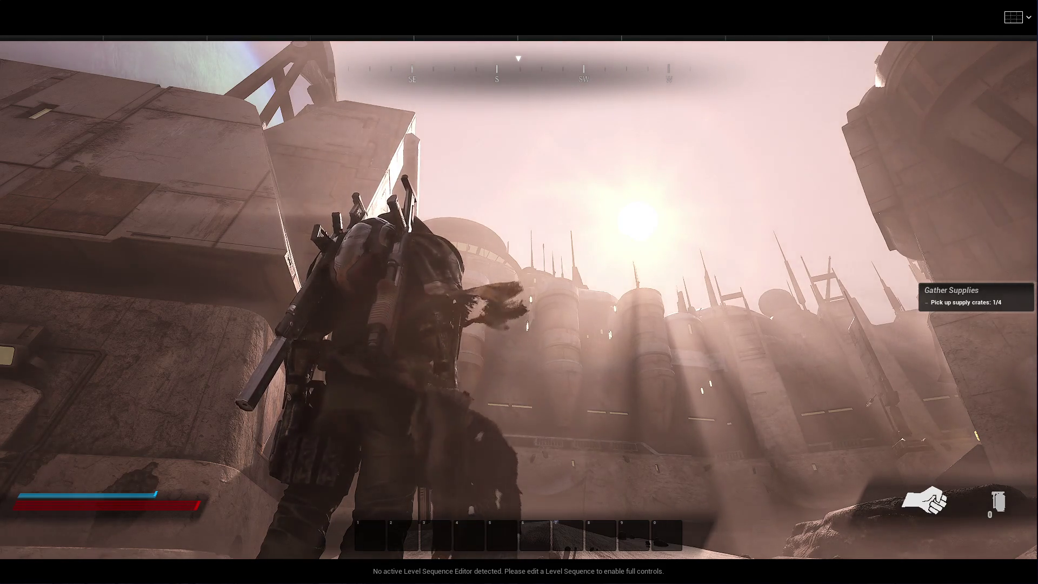
mouse_move(519, 292)
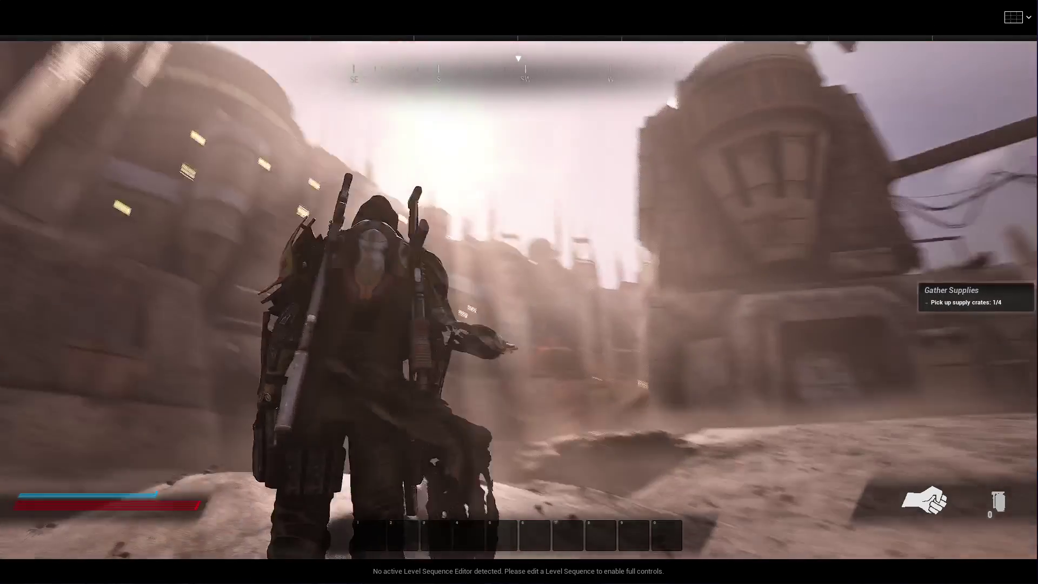
Run the character forward onto the sand
key(w)
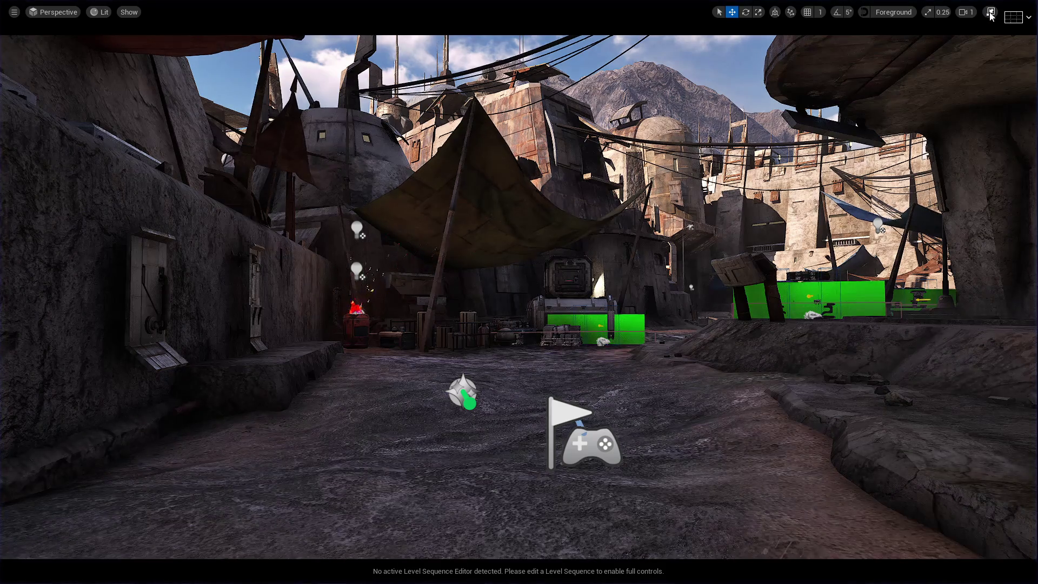
Set the Sky's Time Of Day to 0 for a moonlit night, then make the viewport immersive
click(991, 12)
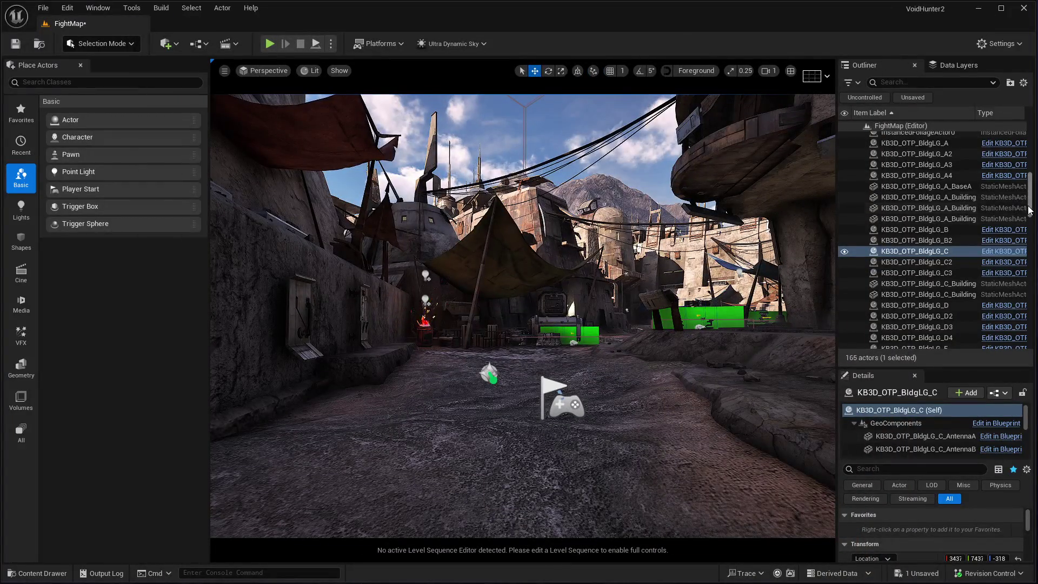
drag(1029, 210, 1022, 94)
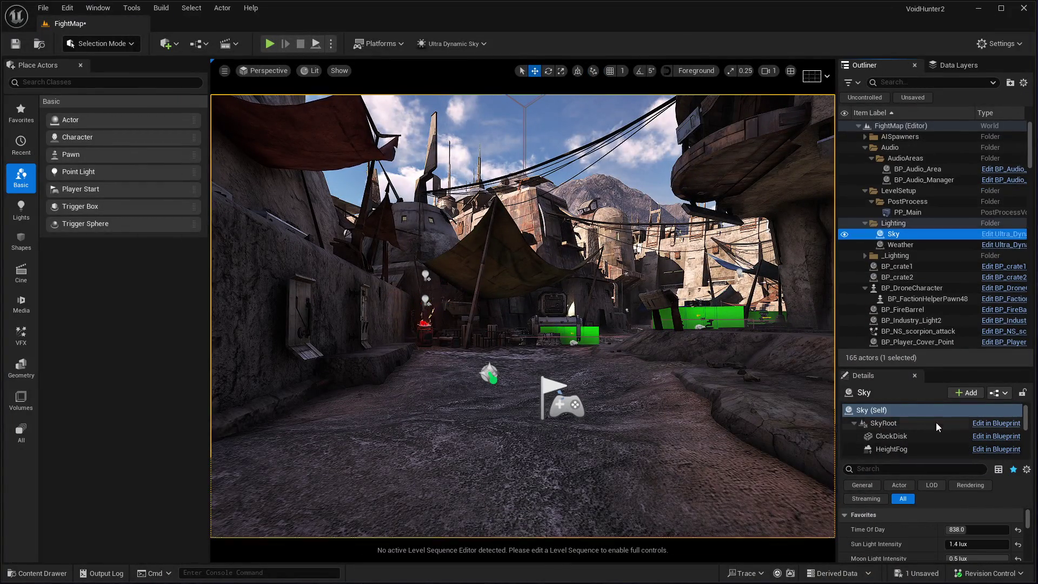
click(968, 530)
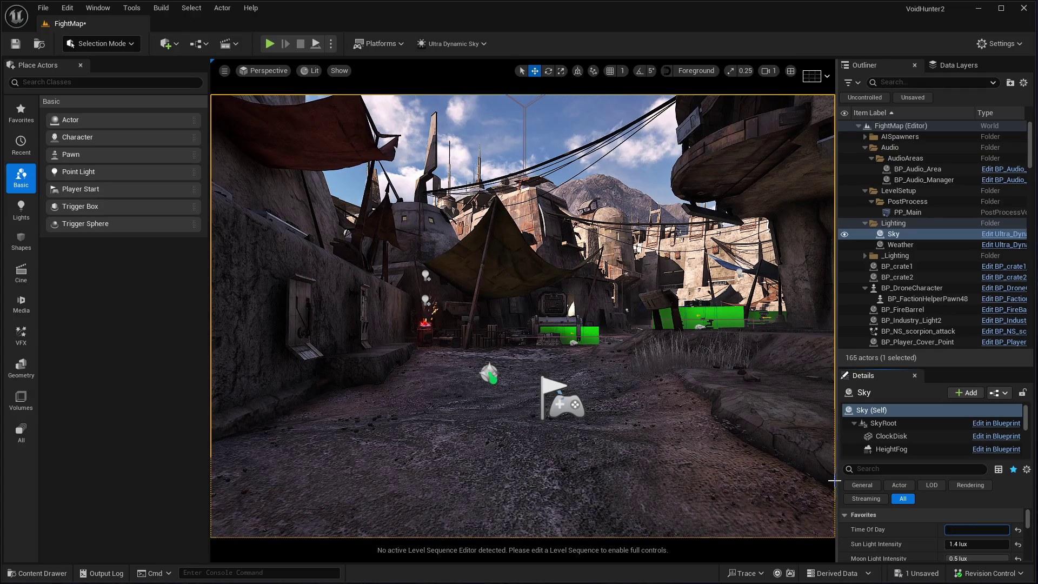
text(0)
key(Return)
mouse_move(485, 440)
mouse_down()
mouse_move(503, 435)
mouse_move(476, 482)
mouse_move(481, 531)
mouse_up()
key(F11)
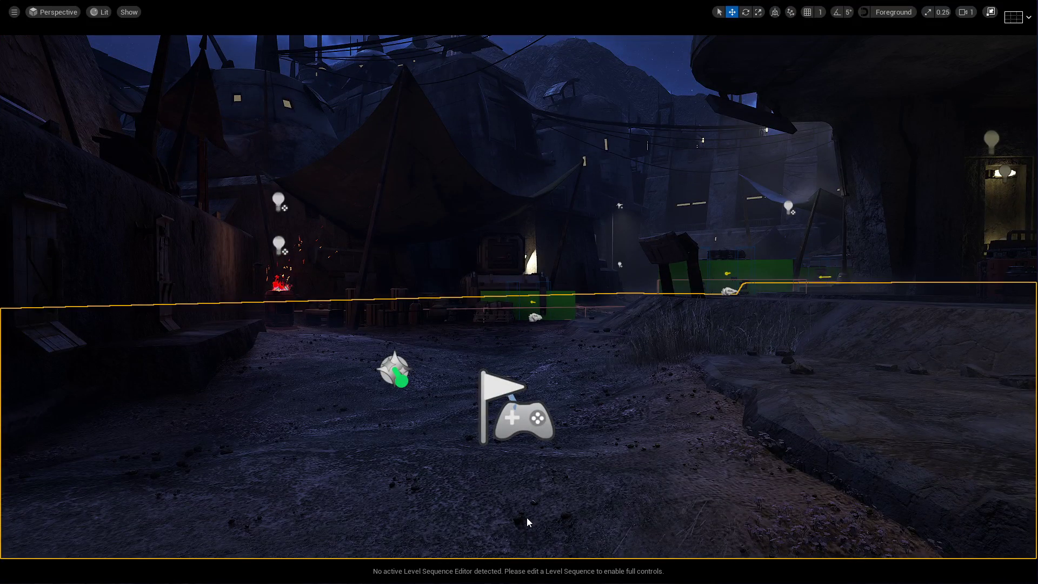
key(alt+p)
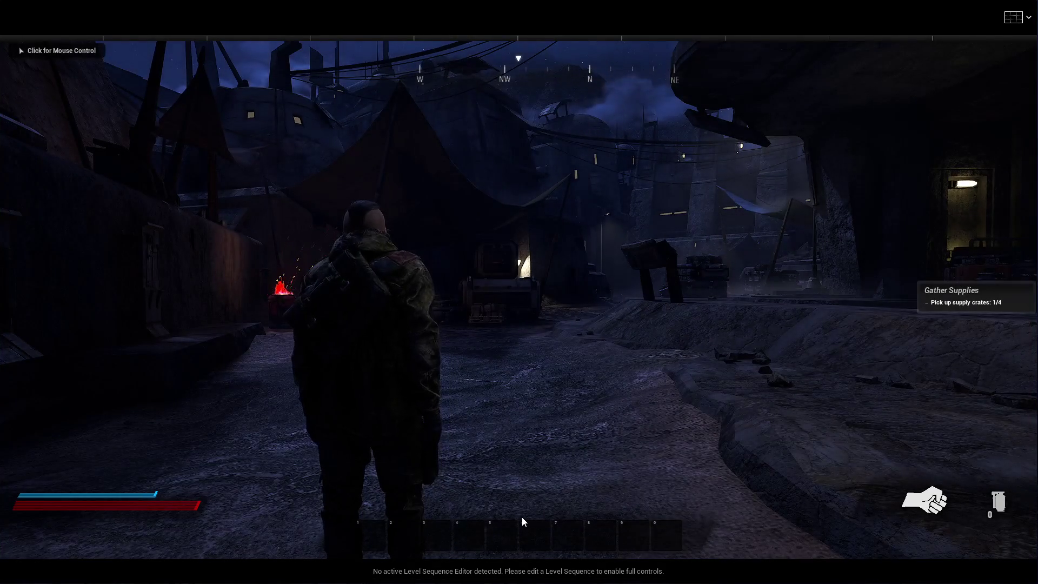
click(521, 517)
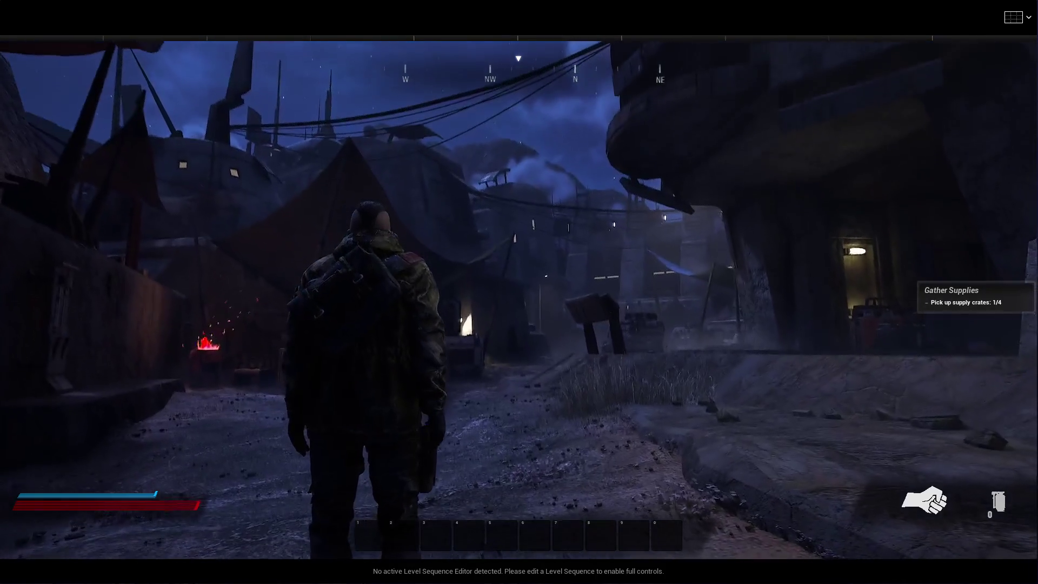
key(Escape)
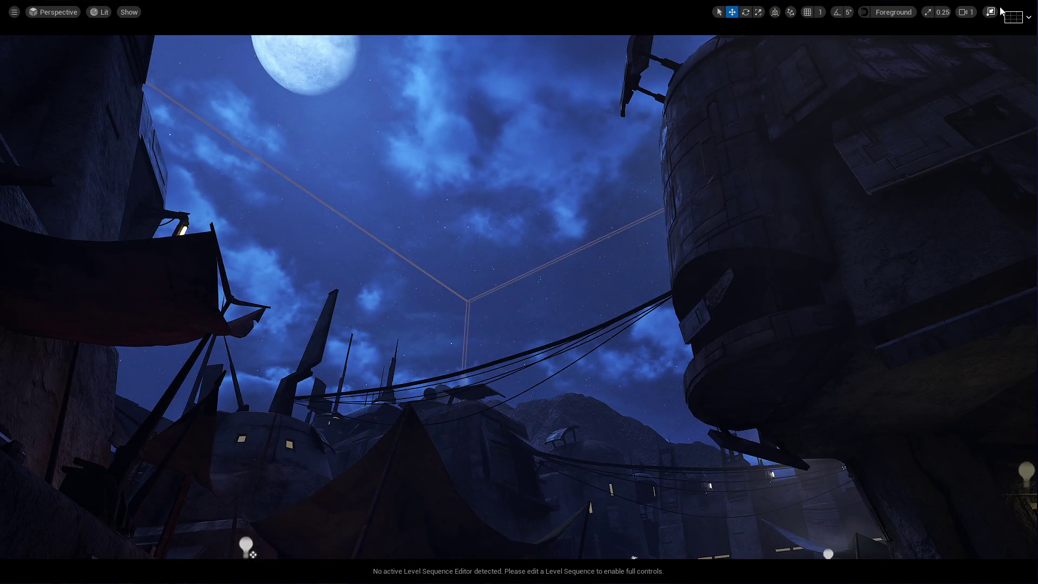
Select the Sky actor and drag its Moon Phase toward a half moon
click(991, 12)
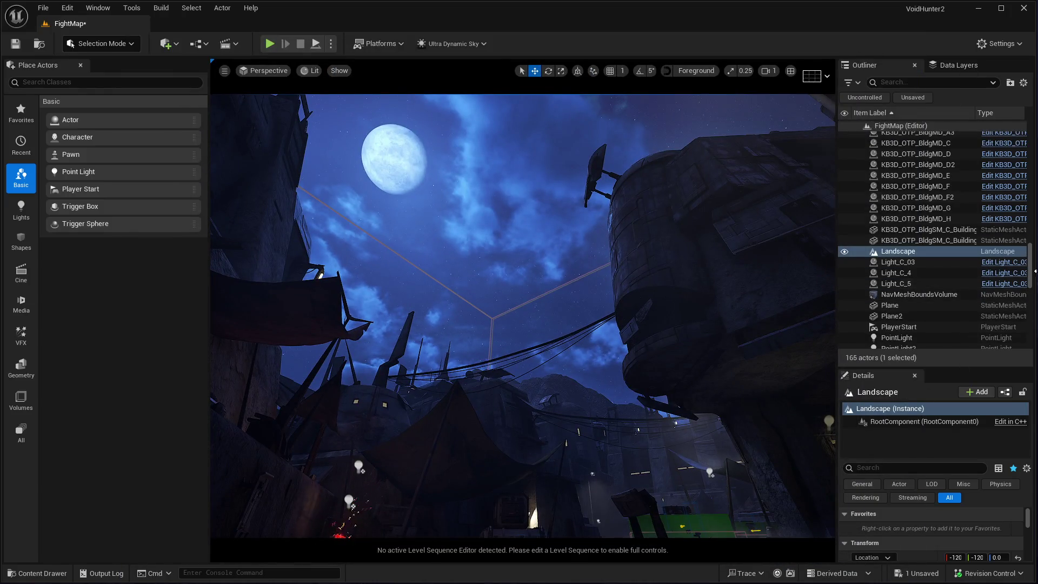
drag(1030, 265, 1030, 143)
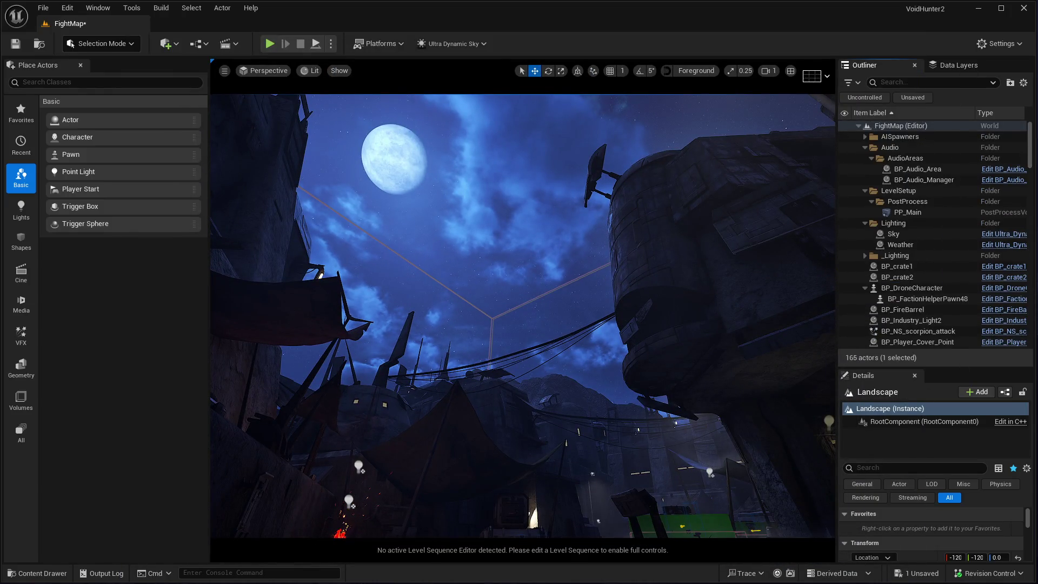
click(893, 234)
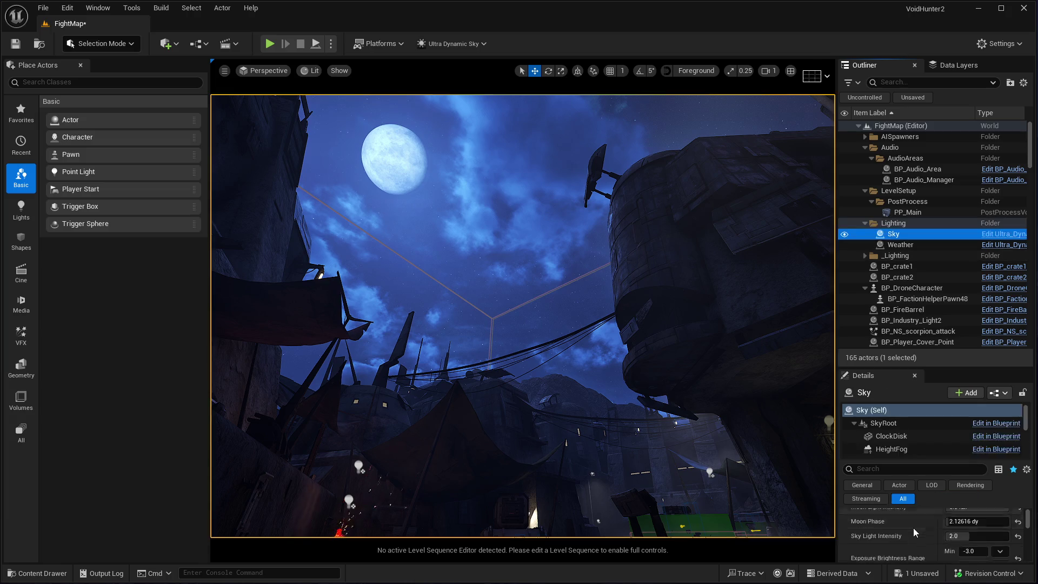
mouse_move(952, 539)
mouse_down()
mouse_move(1032, 539)
mouse_move(953, 539)
mouse_up()
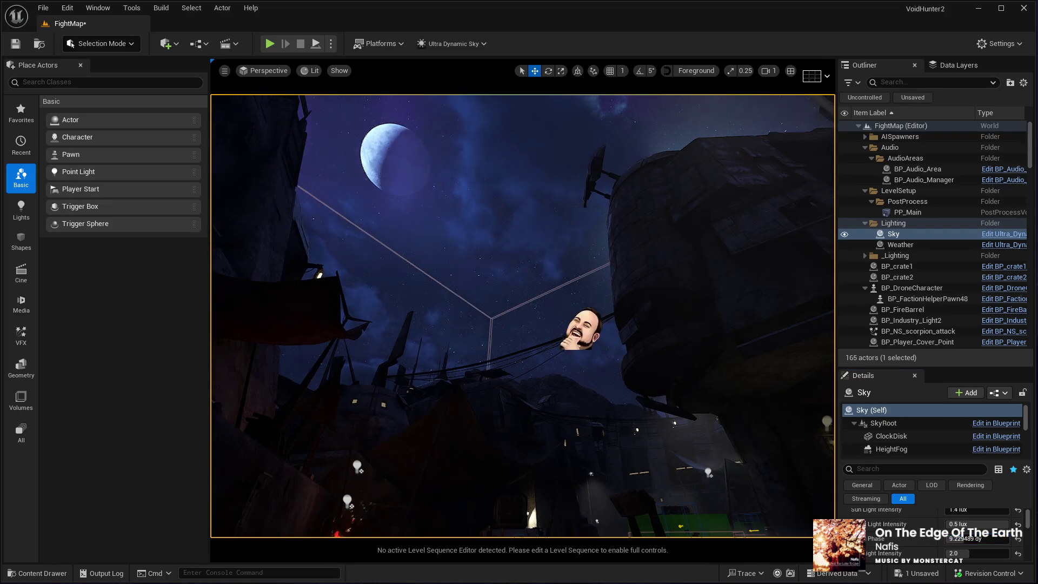
Frame the Moon Target, tilt up to the moon, and set Moon Phase to 12.168798
key(f)
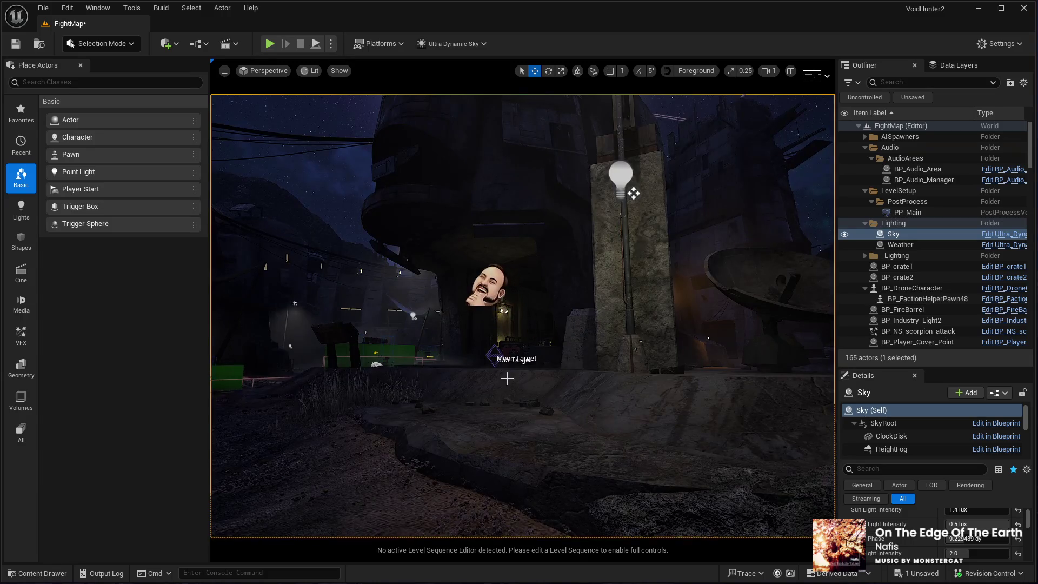
drag(507, 378, 494, 369)
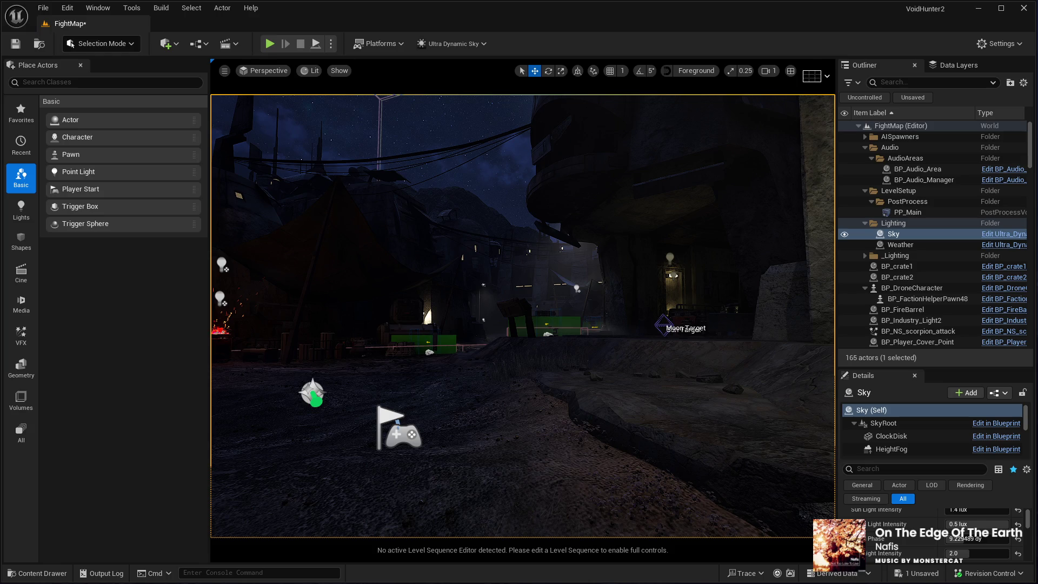
drag(510, 387, 510, 387)
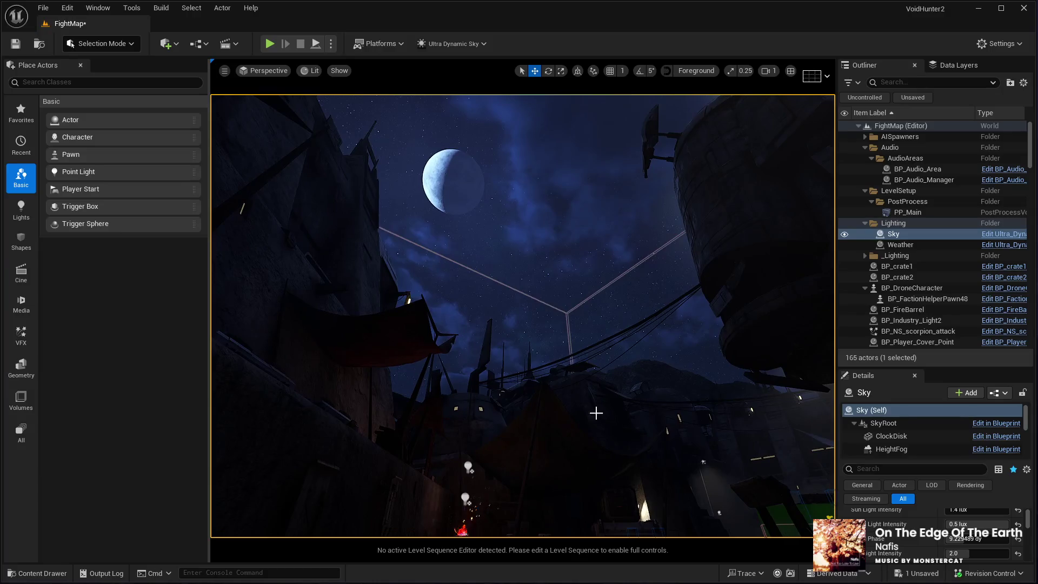
mouse_move(978, 538)
mouse_down()
mouse_move(1005, 539)
mouse_move(976, 539)
mouse_move(998, 538)
mouse_move(988, 538)
mouse_up()
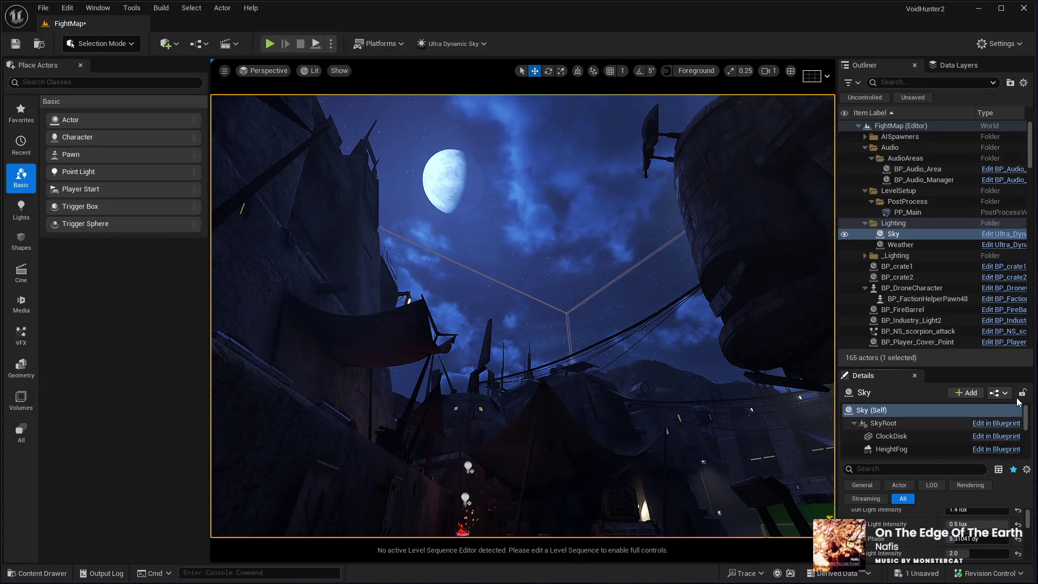
scroll(967, 527, up, 2)
click(967, 527)
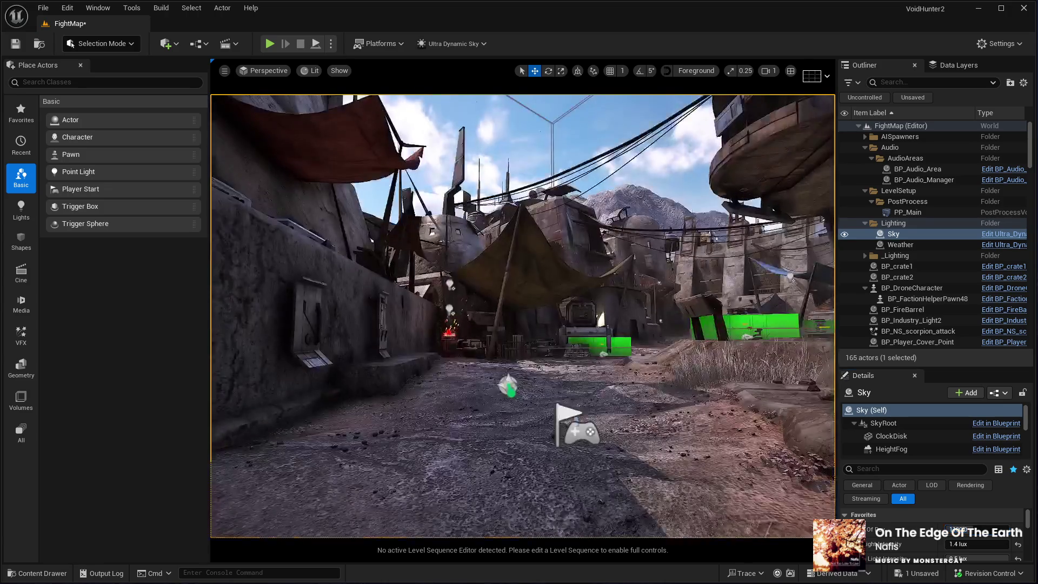
Select the Landscape and start a full-screen Play In Editor session
click(557, 457)
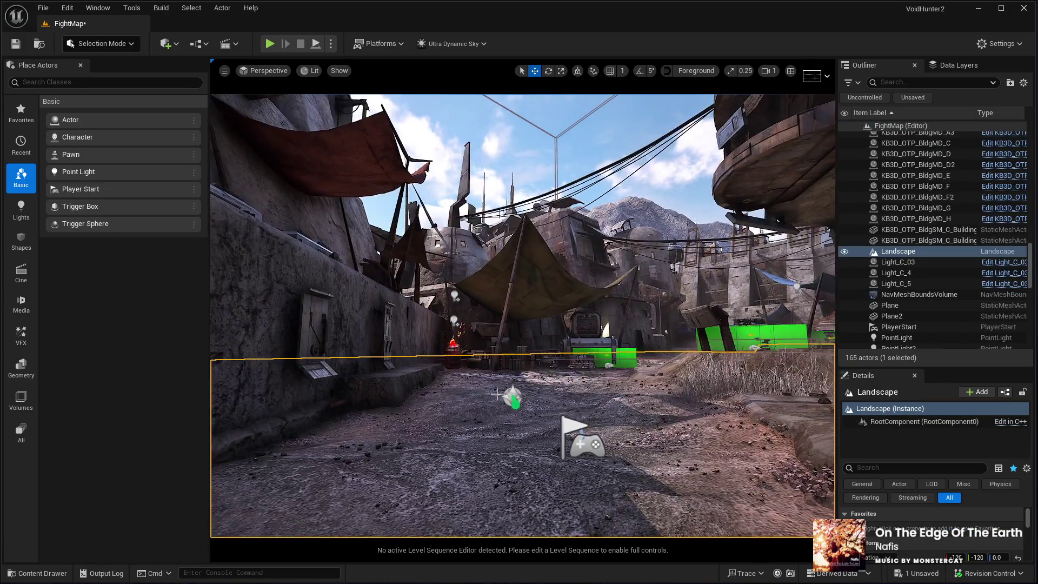
key(alt+p)
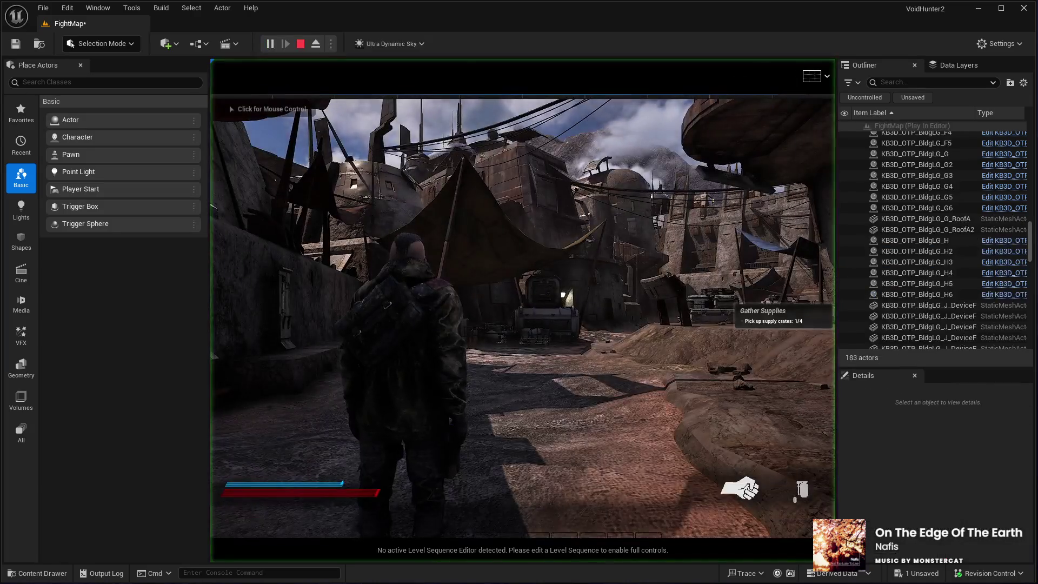
key(F11)
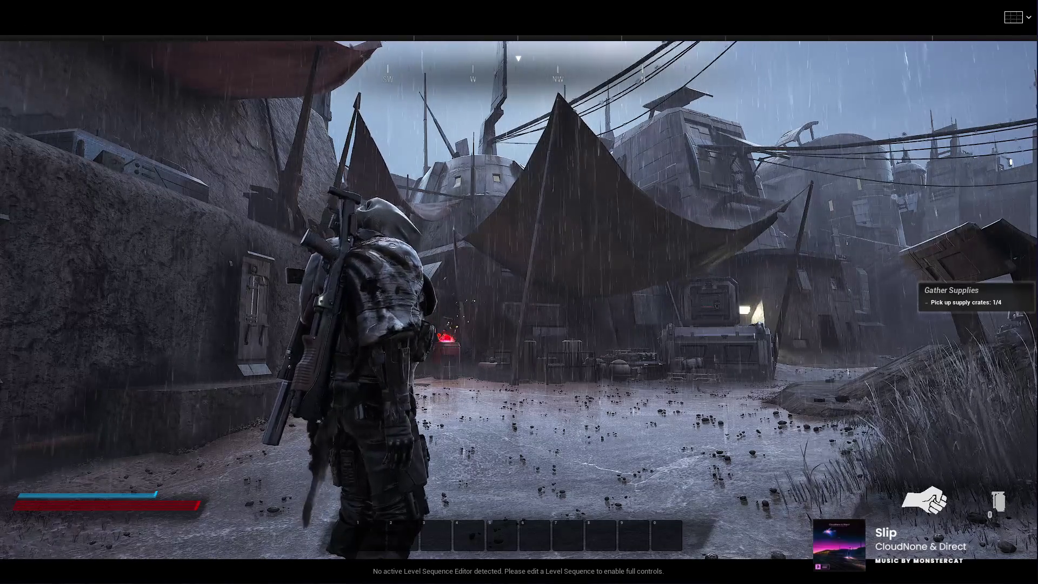
Run the character with W along the village streets through the storm
key(w)
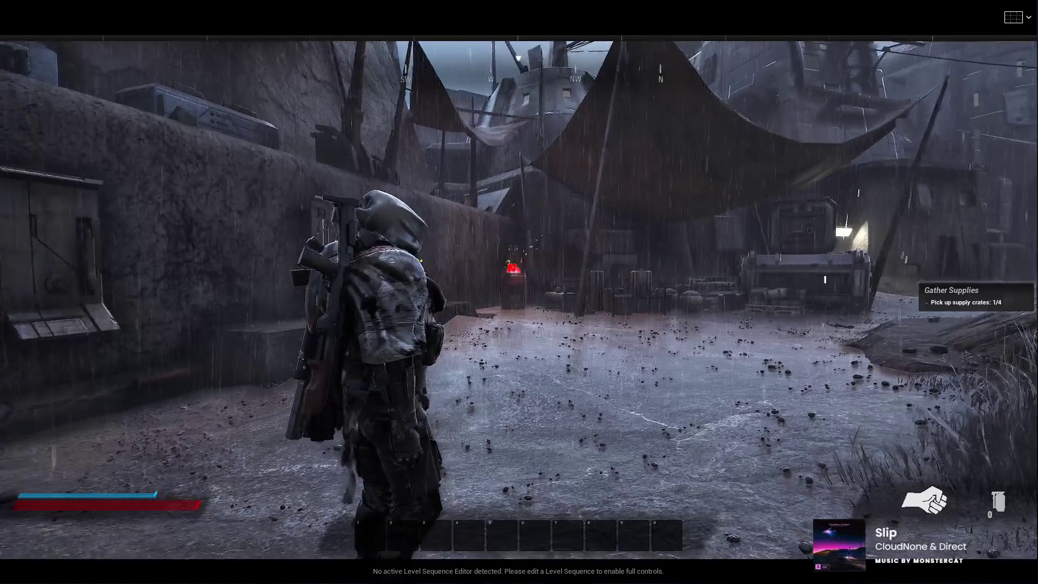
key(w)
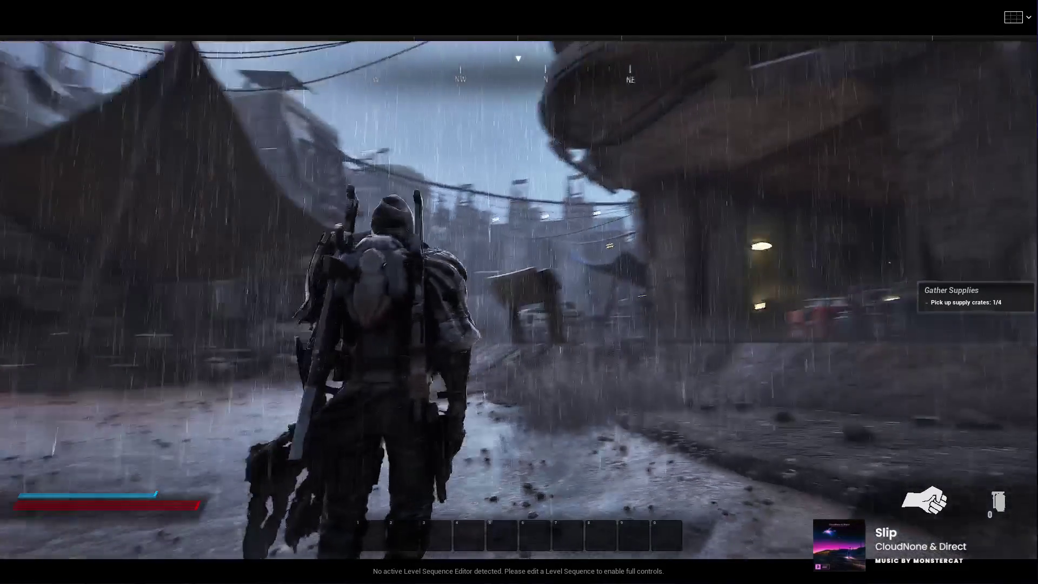
key(w)
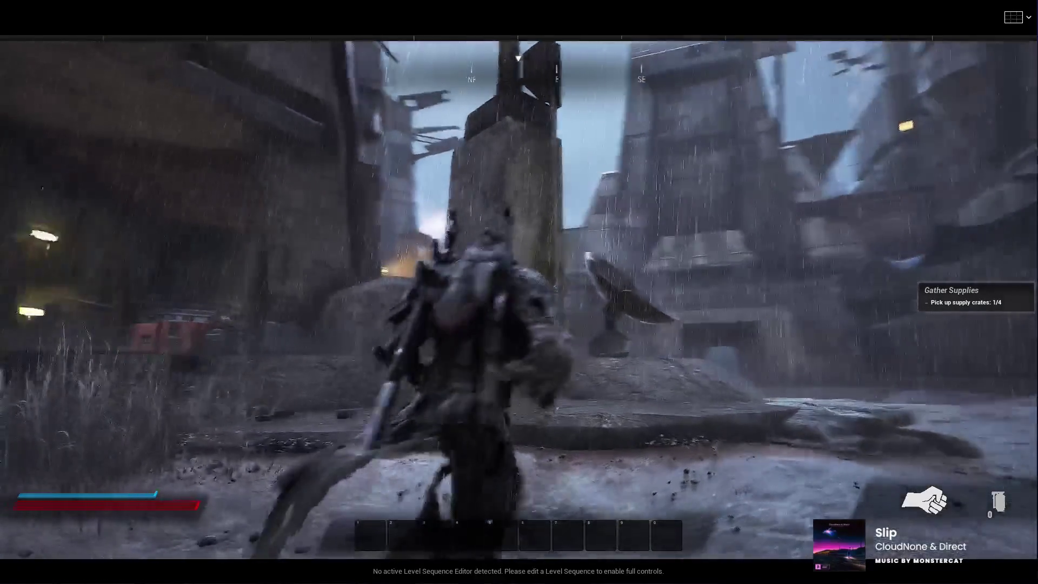
key(w)
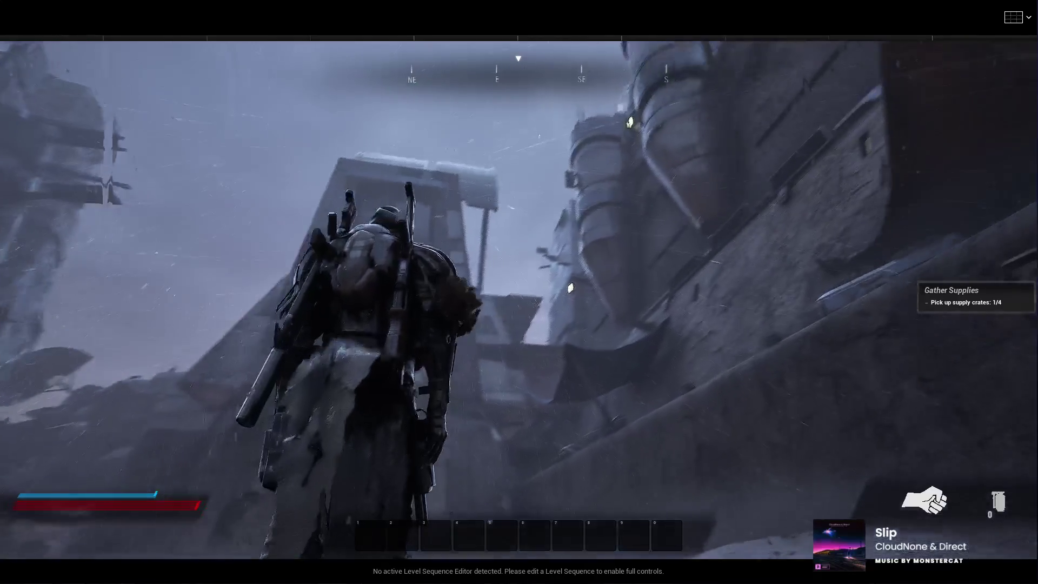
key(w)
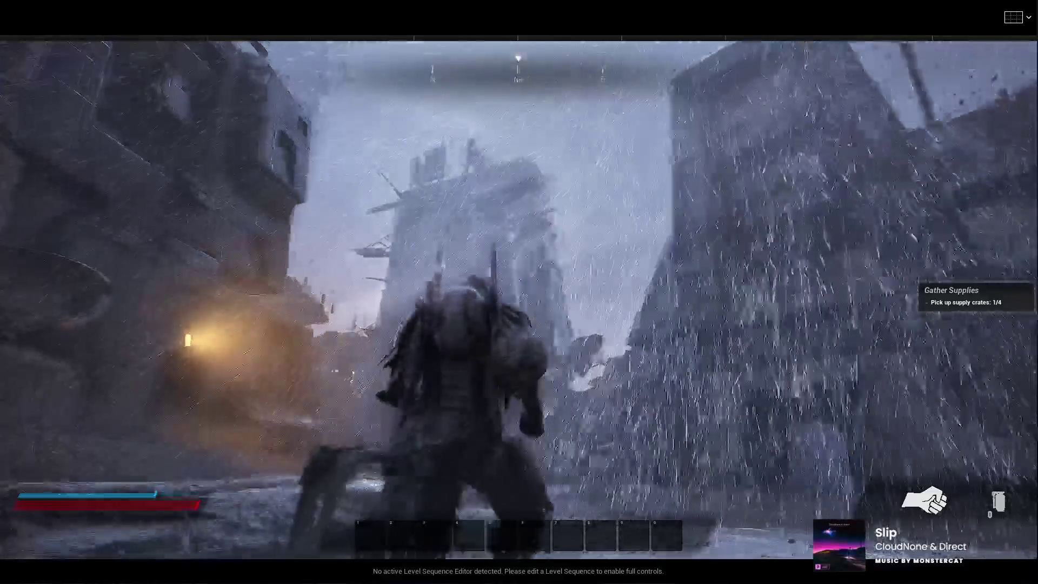
key(w)
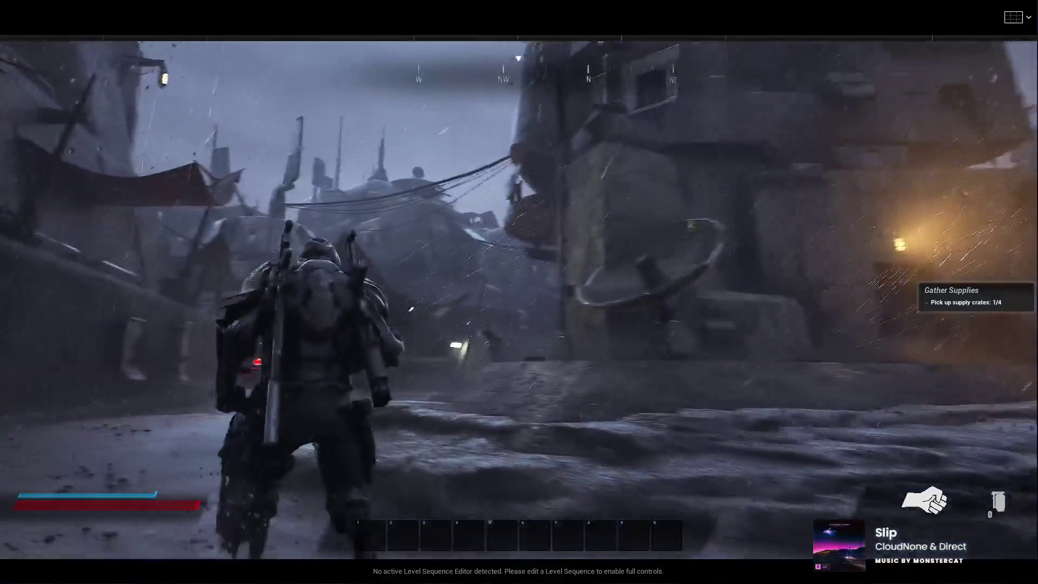
key(w)
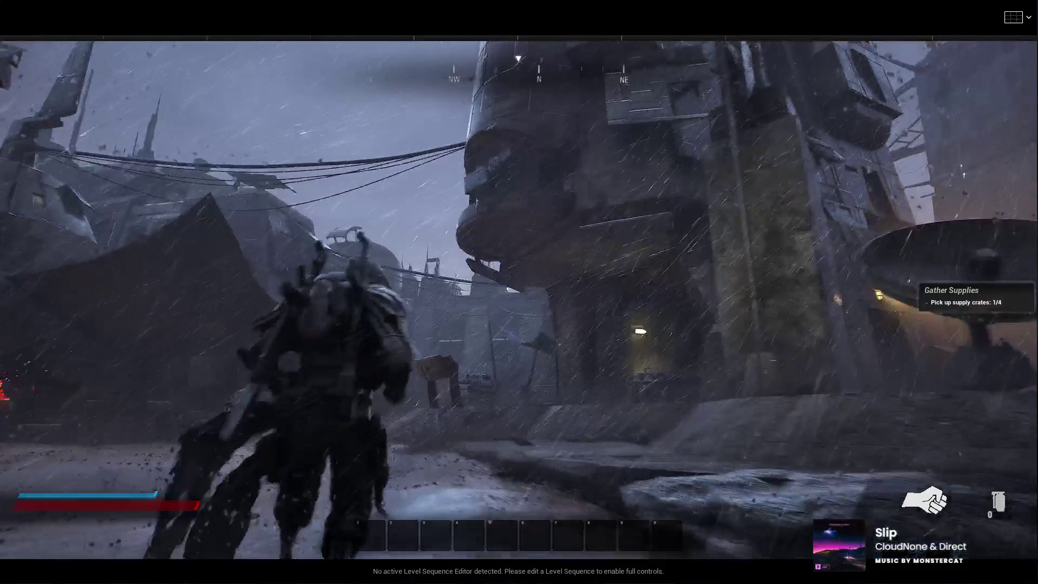
key(w)
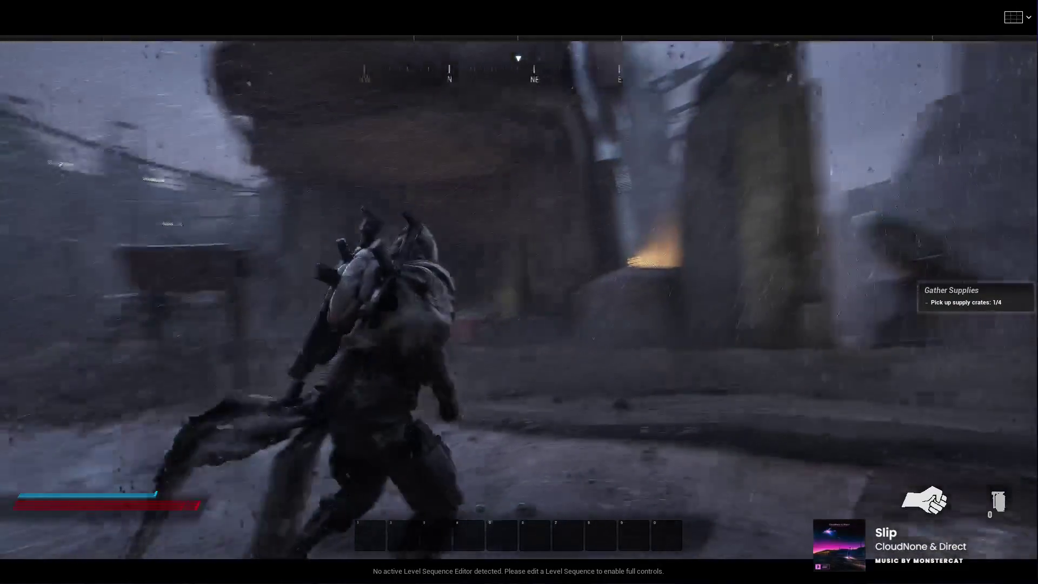
key(w)
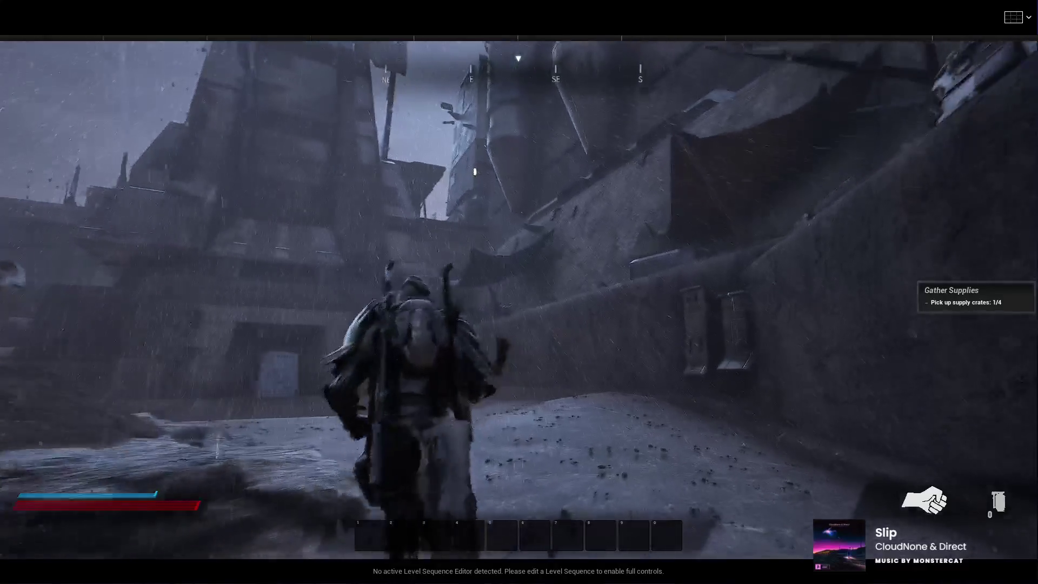
key(w)
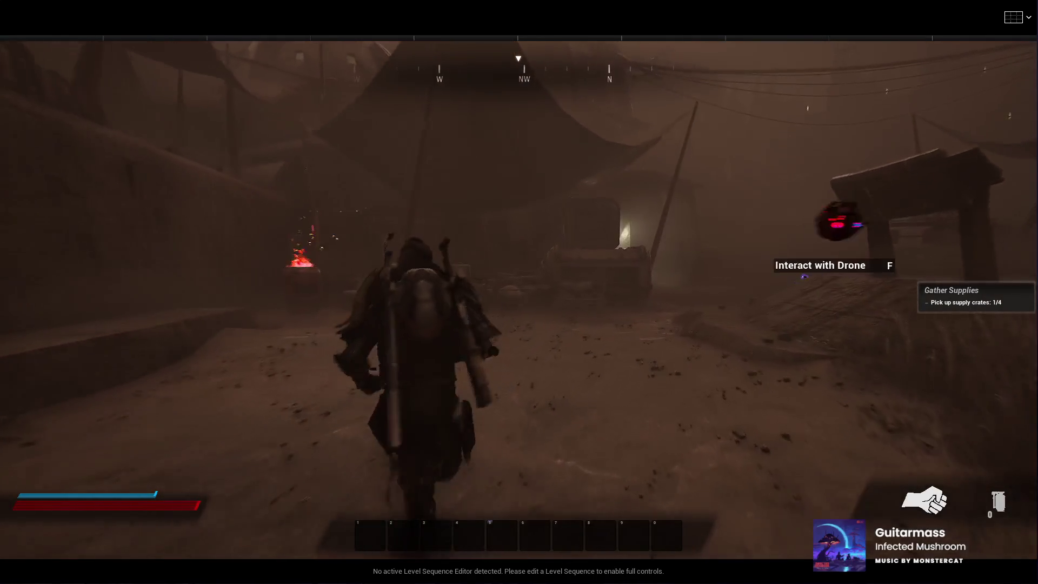
Press Esc to end Play In Editor and return to the level viewport
key(Escape)
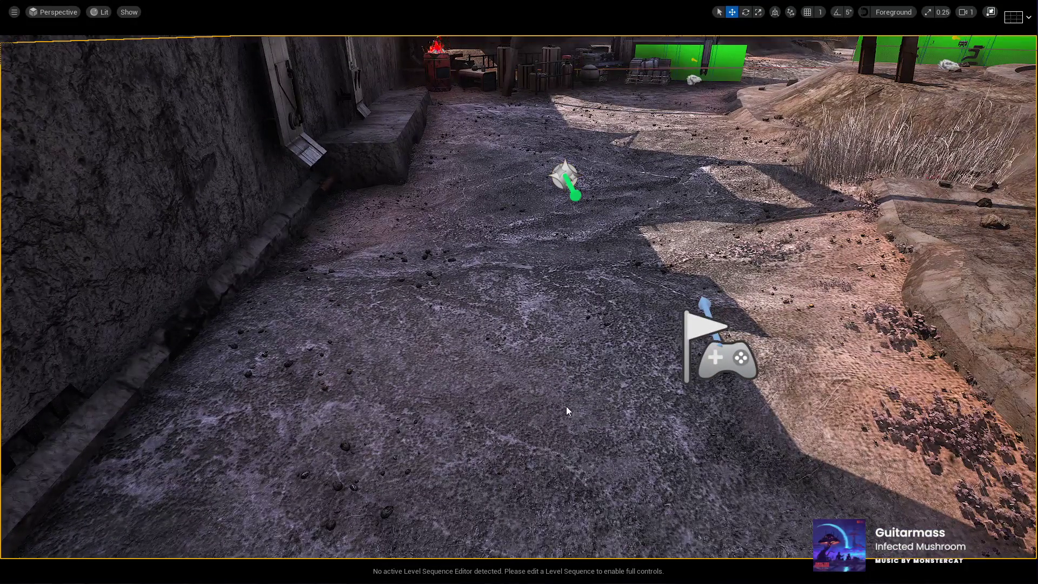
key(alt+p)
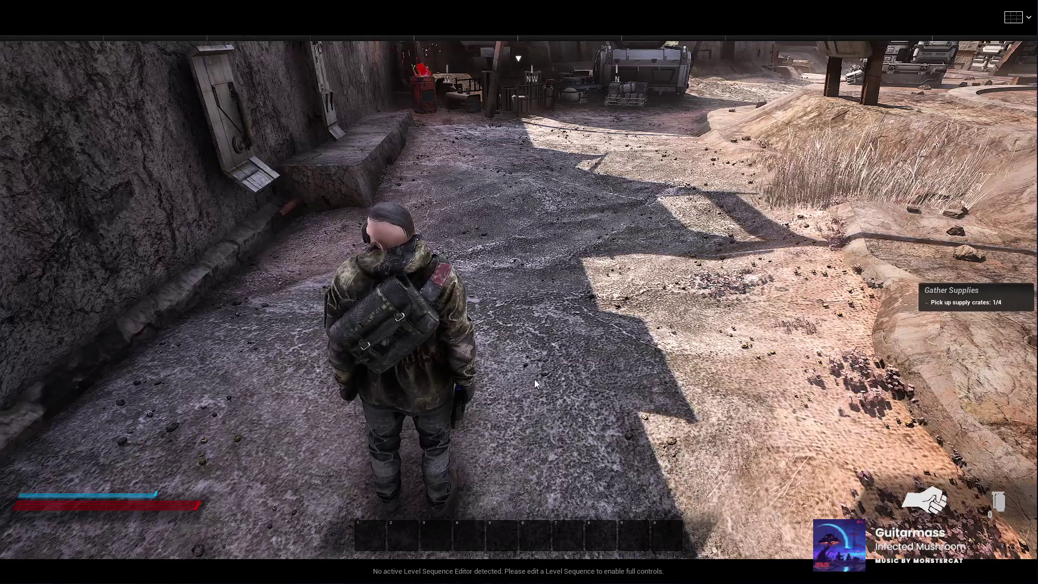
click(535, 380)
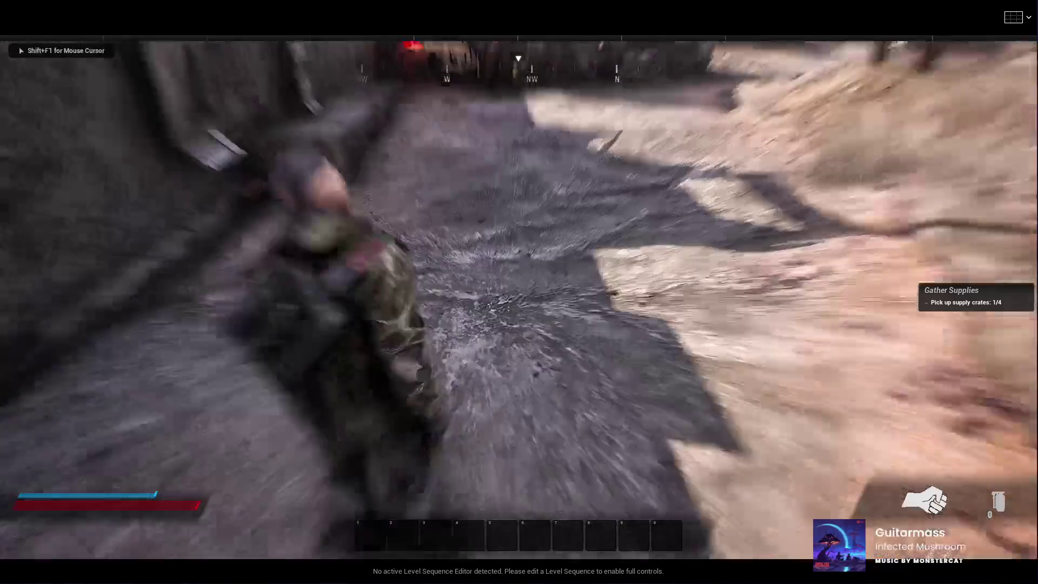
key(w)
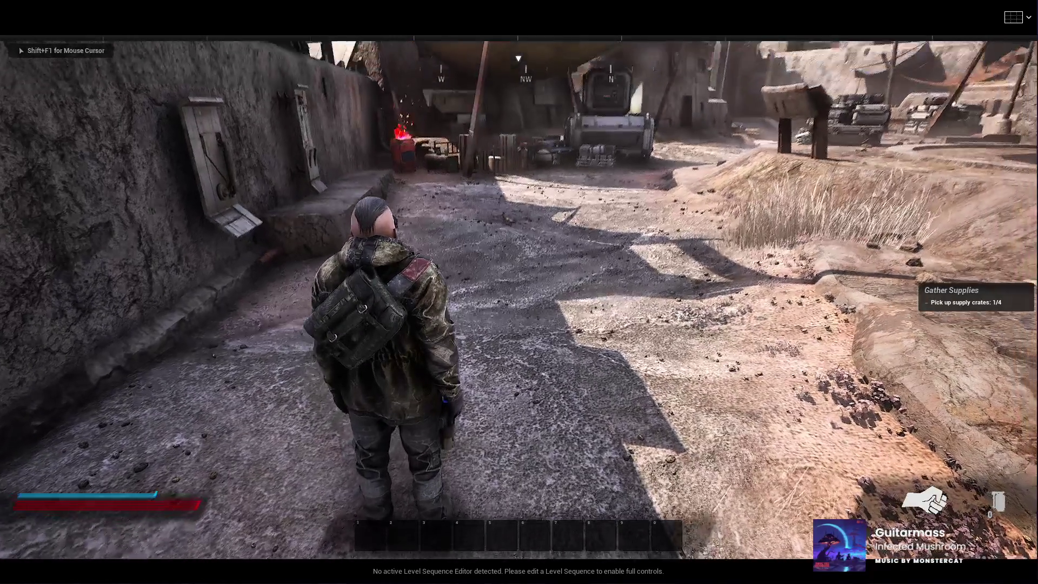
key(w)
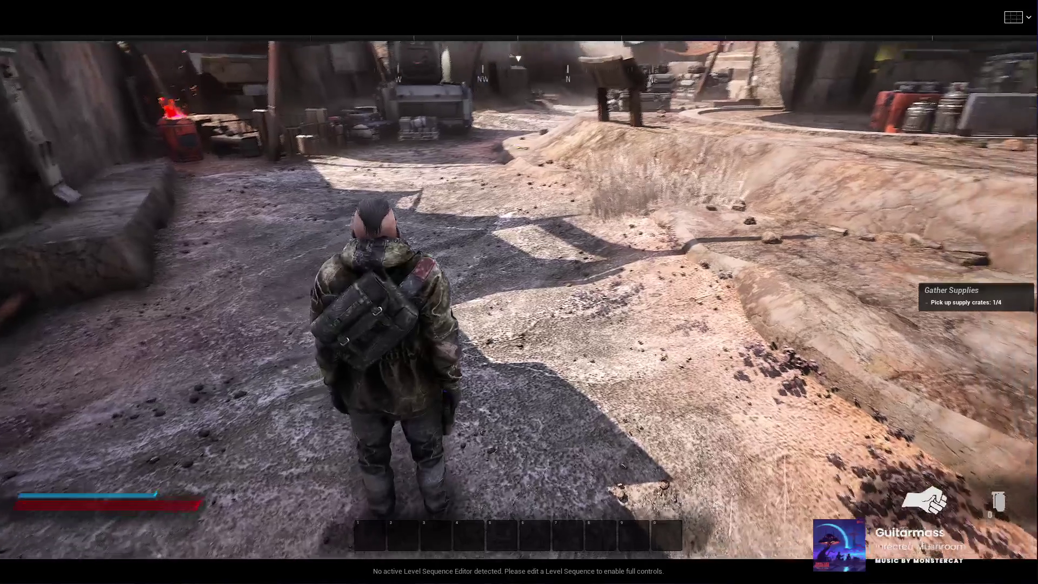
key(w)
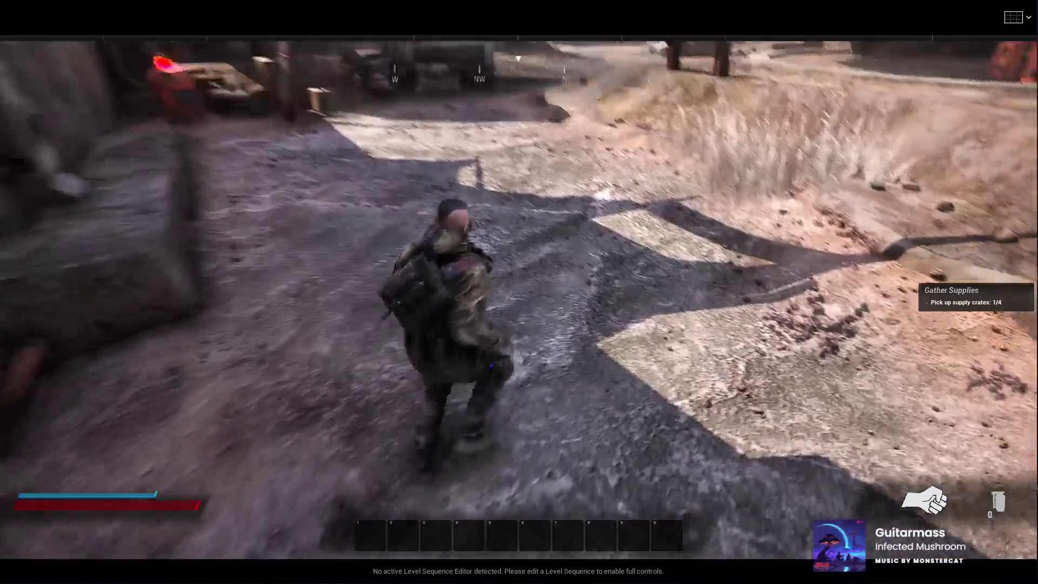
key(w)
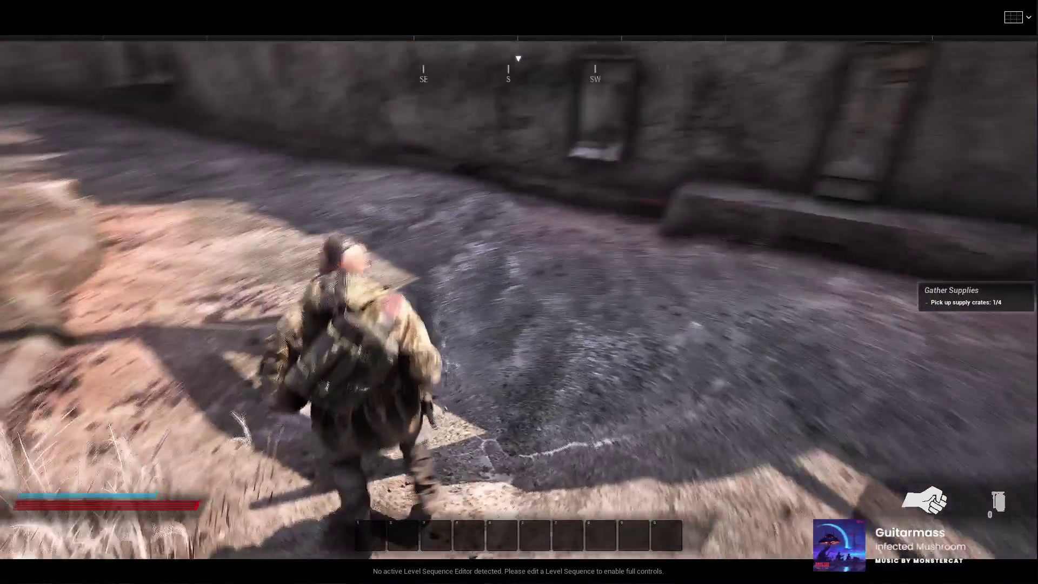
key(w)
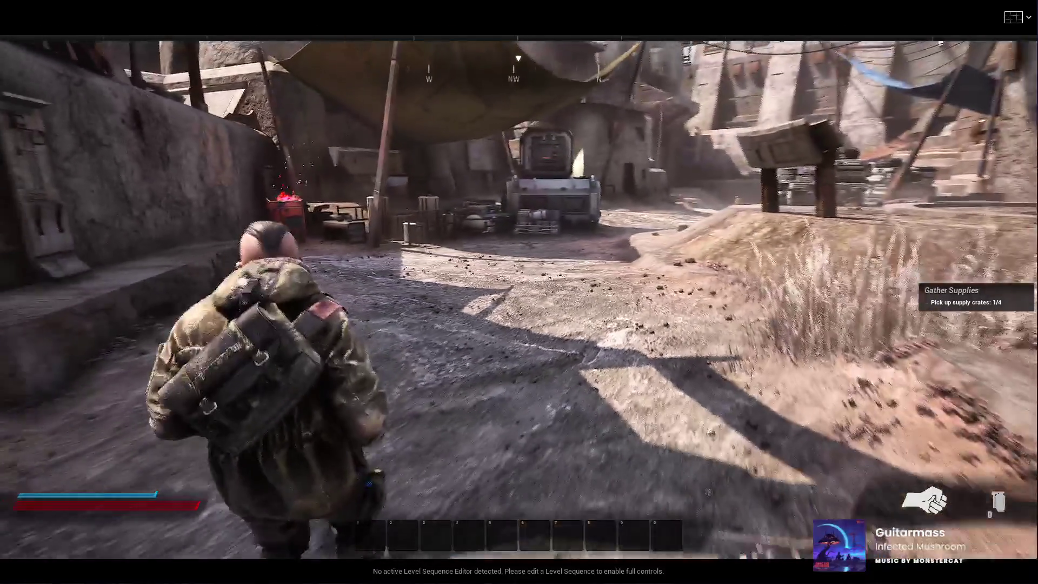
key(w)
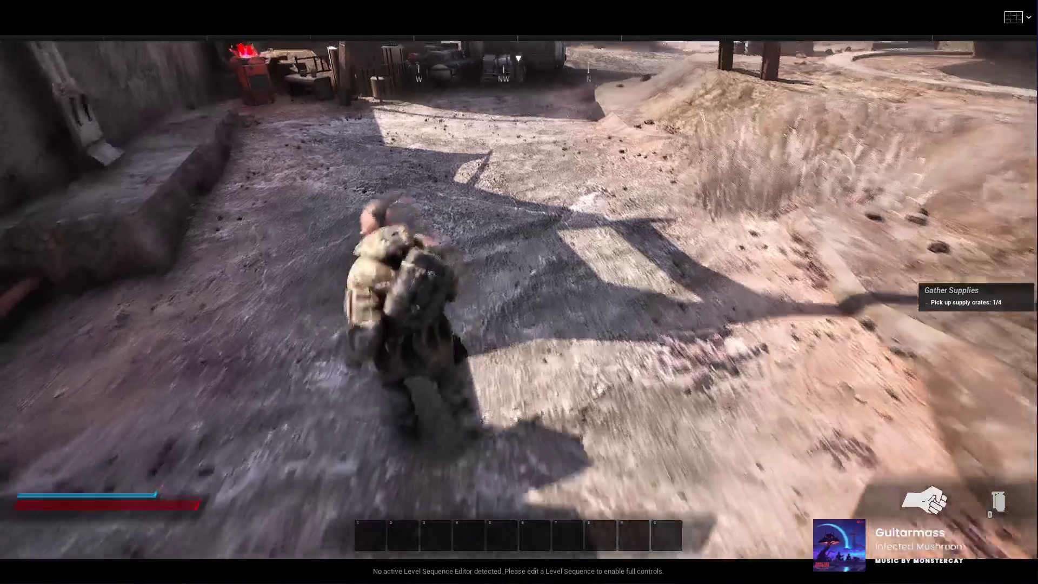
key(s)
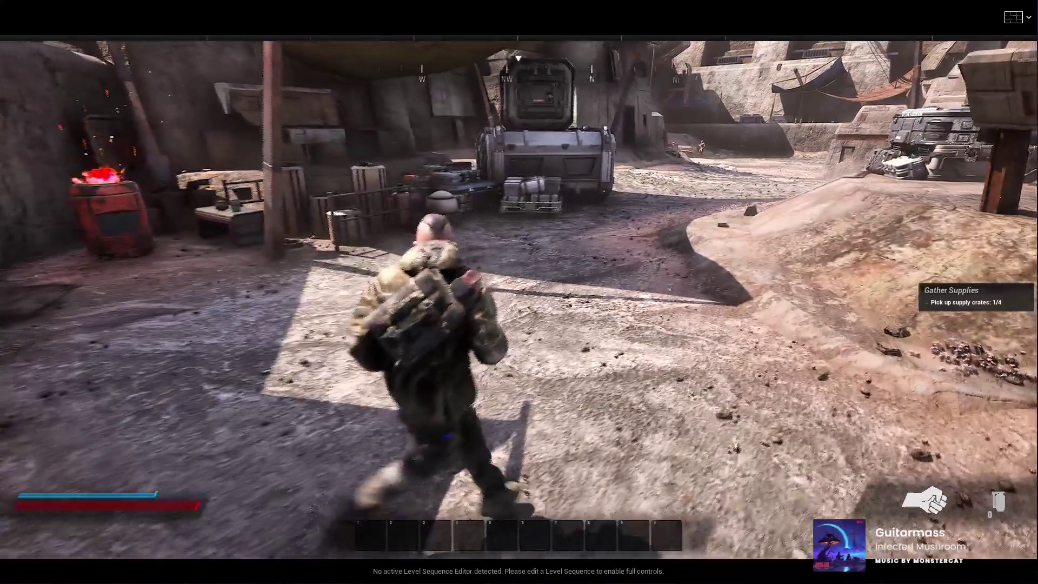
key(w)
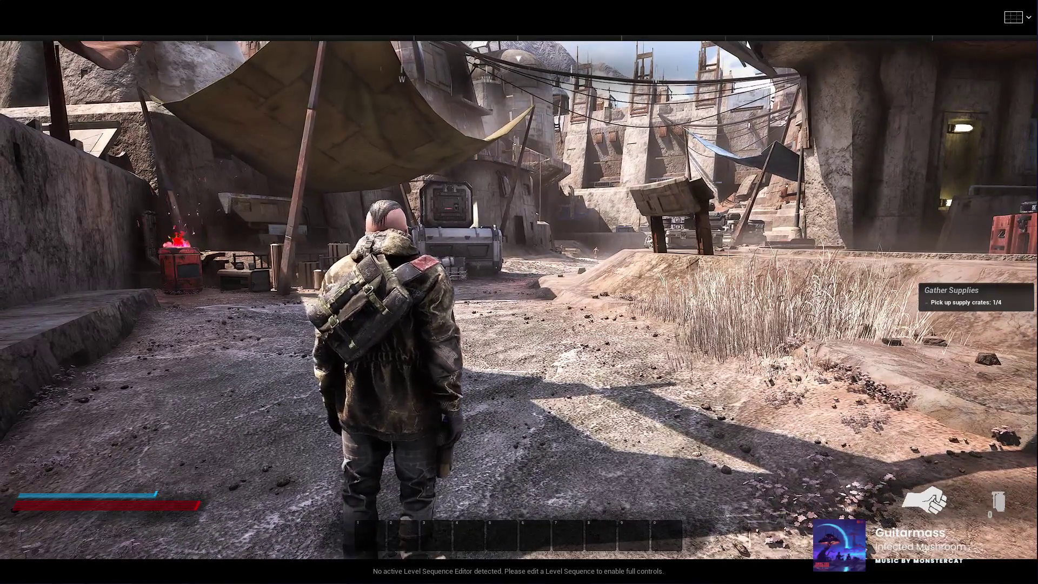
key(Escape)
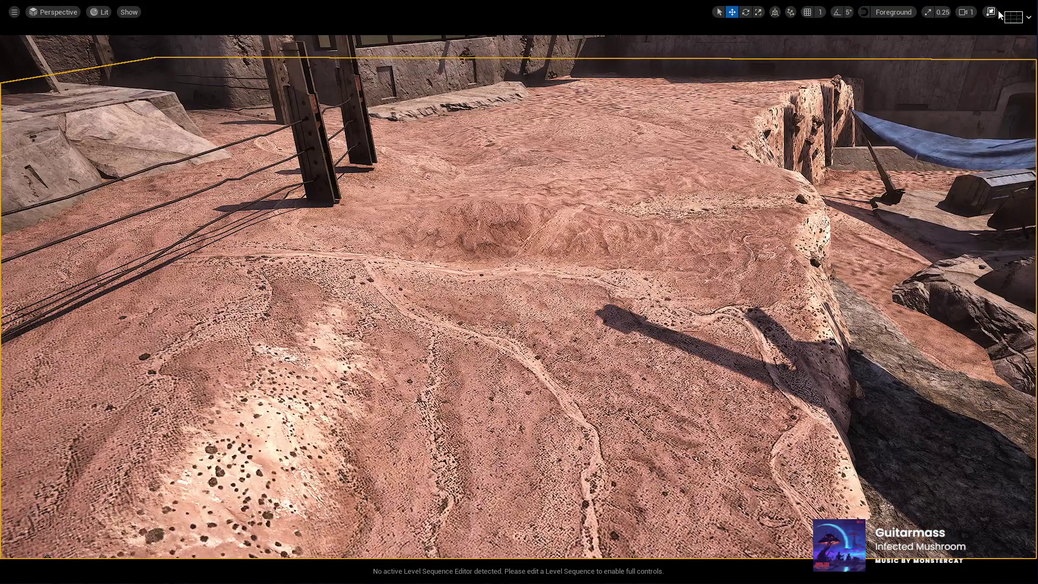
Restore the editor panels, pull the camera back, and switch into Landscape Mode
click(990, 12)
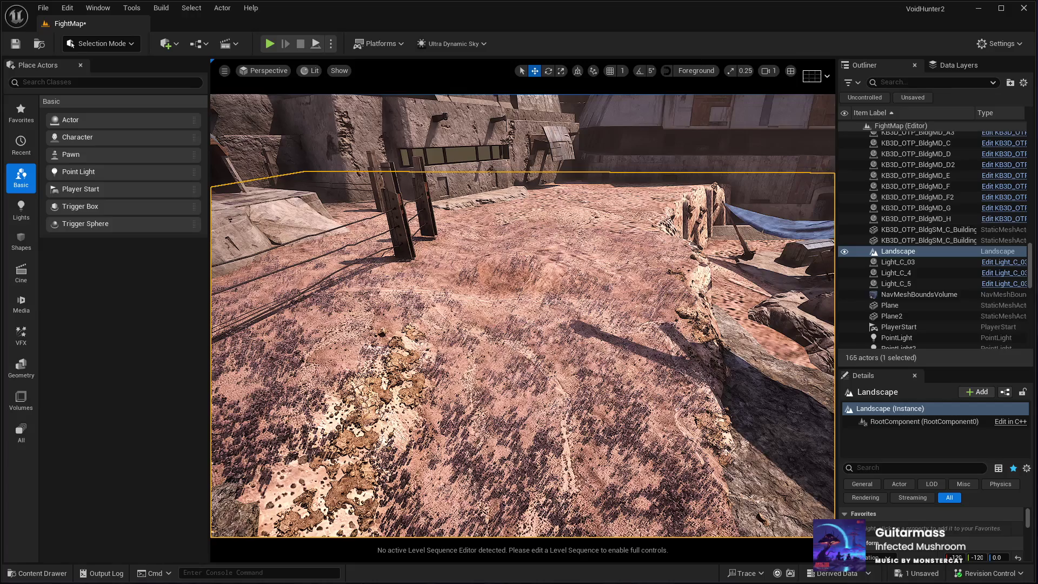
key(s)
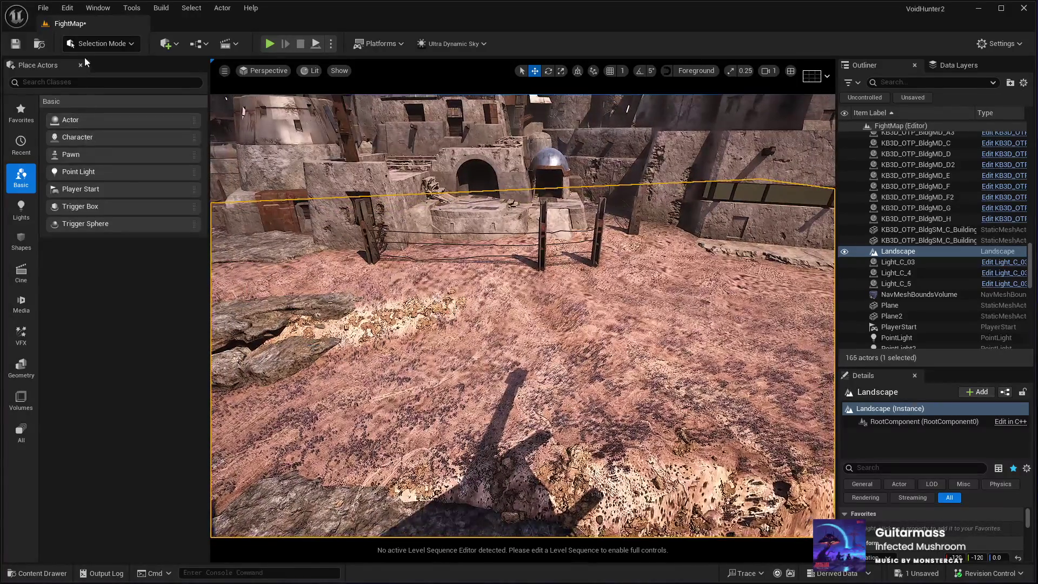
click(84, 45)
Sculpt a sunken trench beside the ledge with the Flatten tool, sampling the target height from the terrain
click(89, 73)
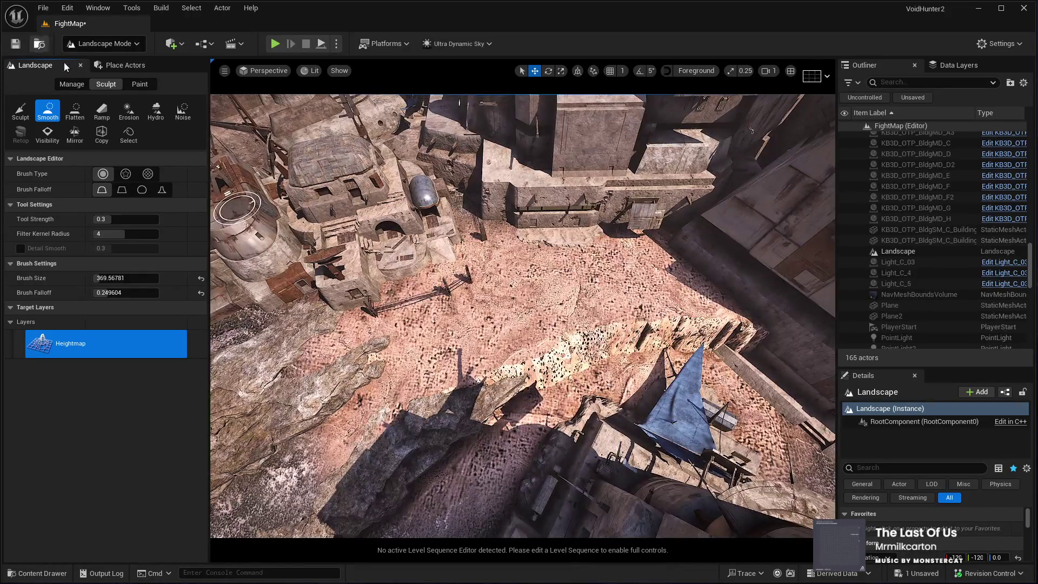
click(75, 111)
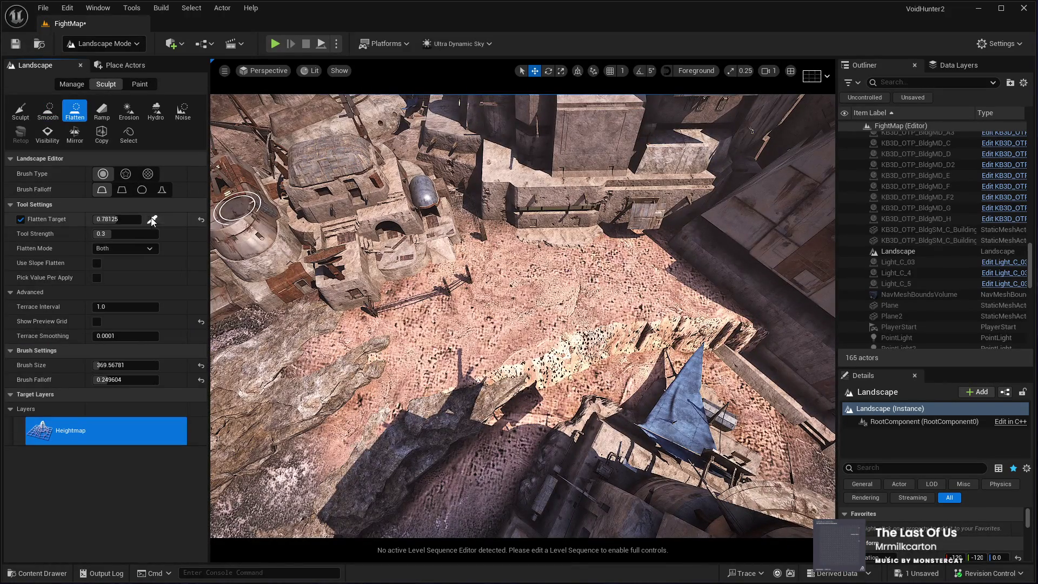
click(538, 427)
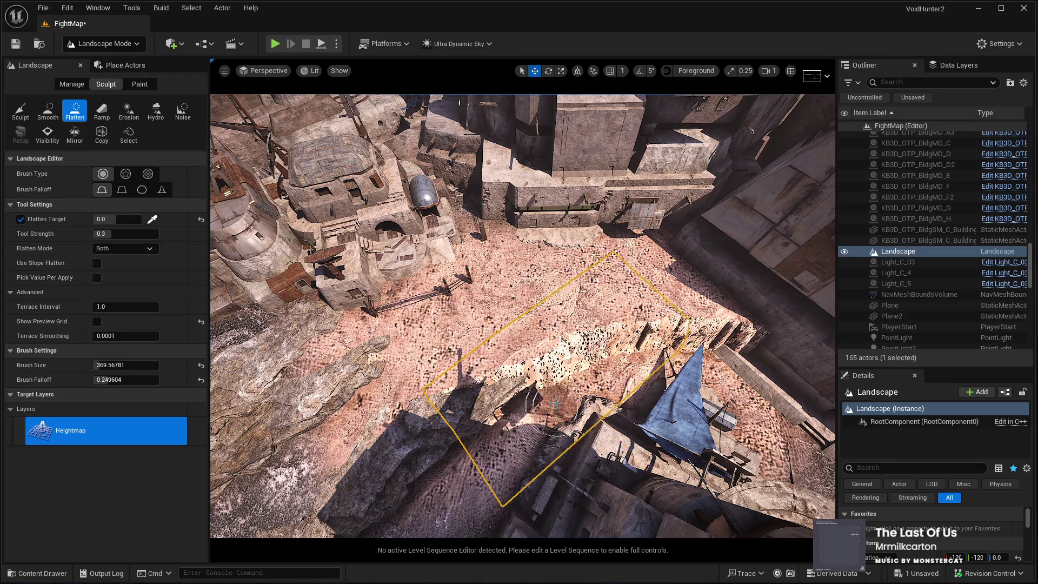
click(152, 219)
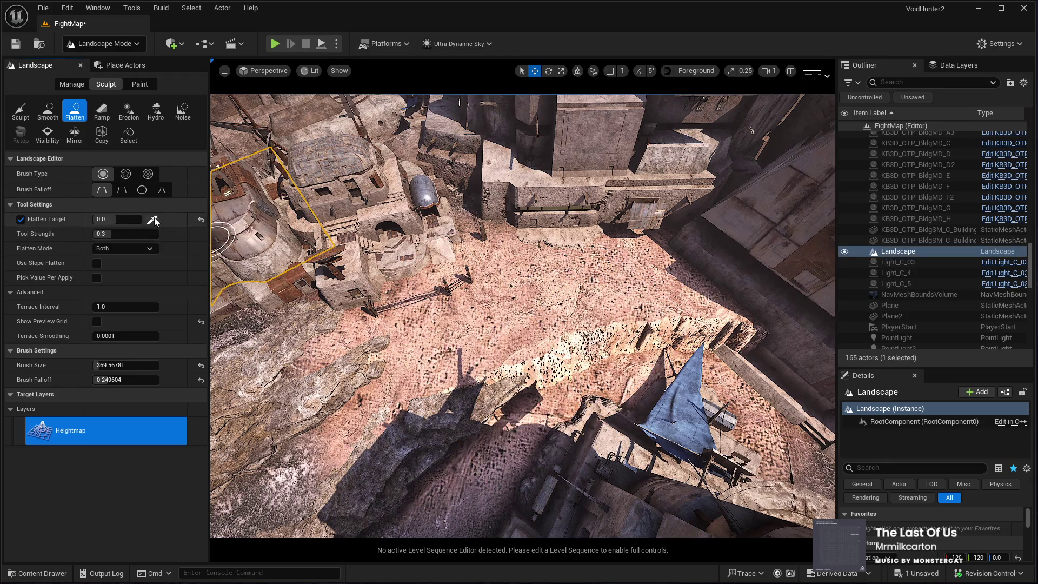
mouse_move(577, 396)
mouse_down()
mouse_move(535, 265)
mouse_move(555, 275)
mouse_move(657, 276)
mouse_move(725, 319)
mouse_move(721, 343)
mouse_move(652, 325)
mouse_move(634, 346)
mouse_move(535, 324)
mouse_move(540, 355)
mouse_up()
scroll(541, 355, up, 5)
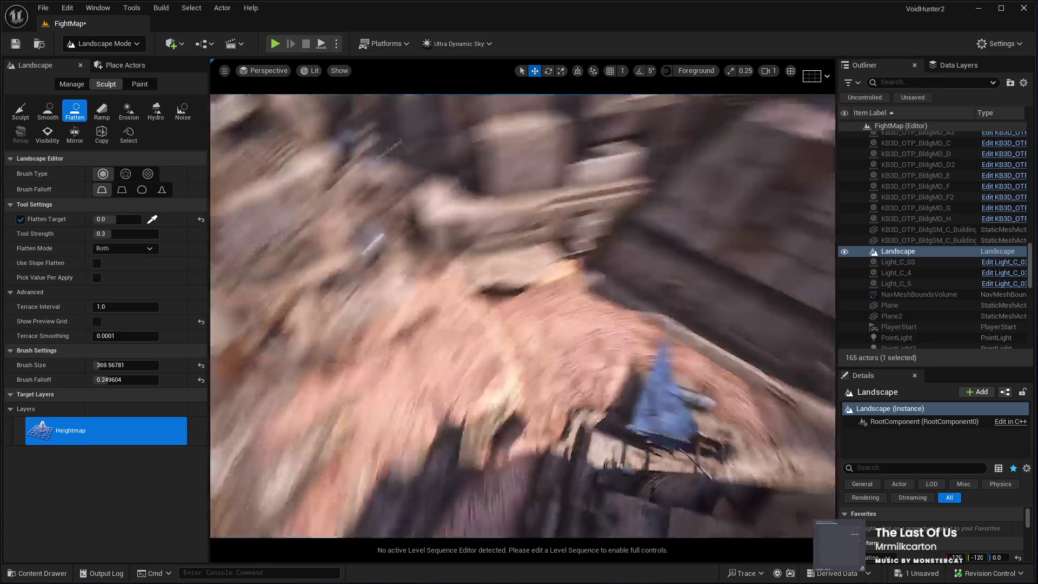
scroll(522, 316, up, 10)
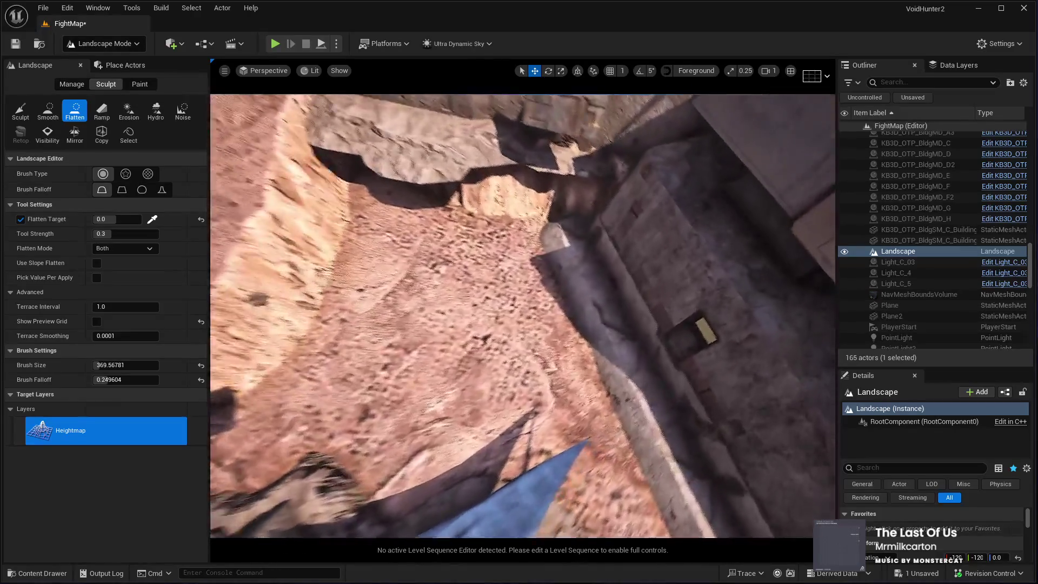
scroll(522, 316, down, 5)
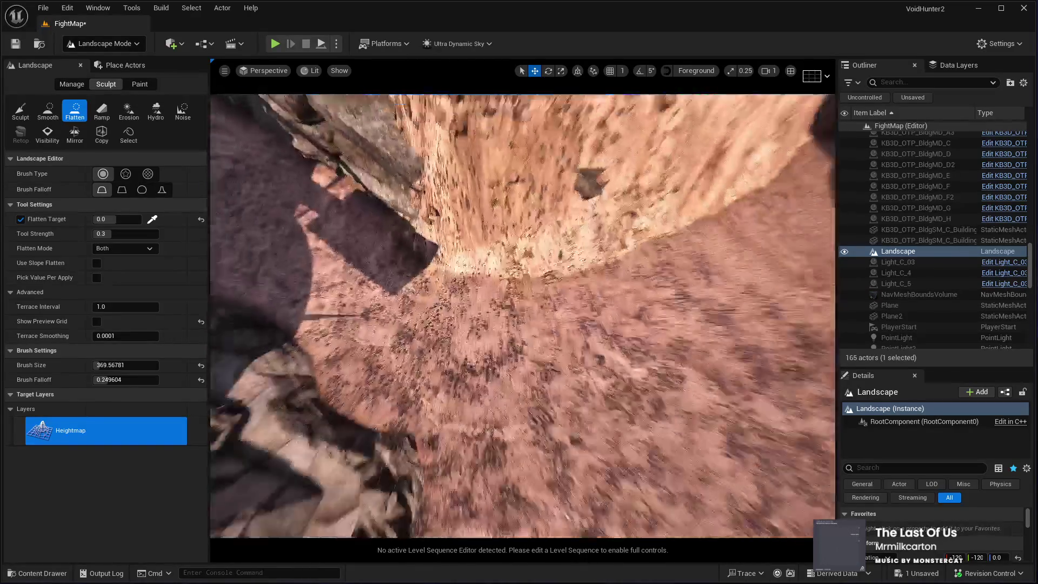
scroll(357, 227, down, 5)
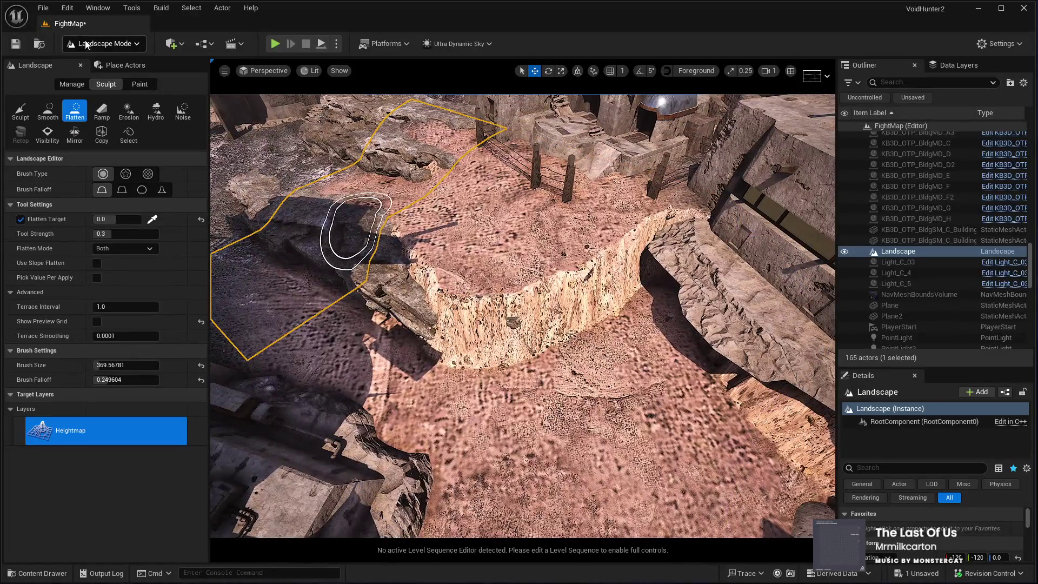
Return to Selection Mode and select the cliff rock SM_Cliff_Rock_22
click(98, 65)
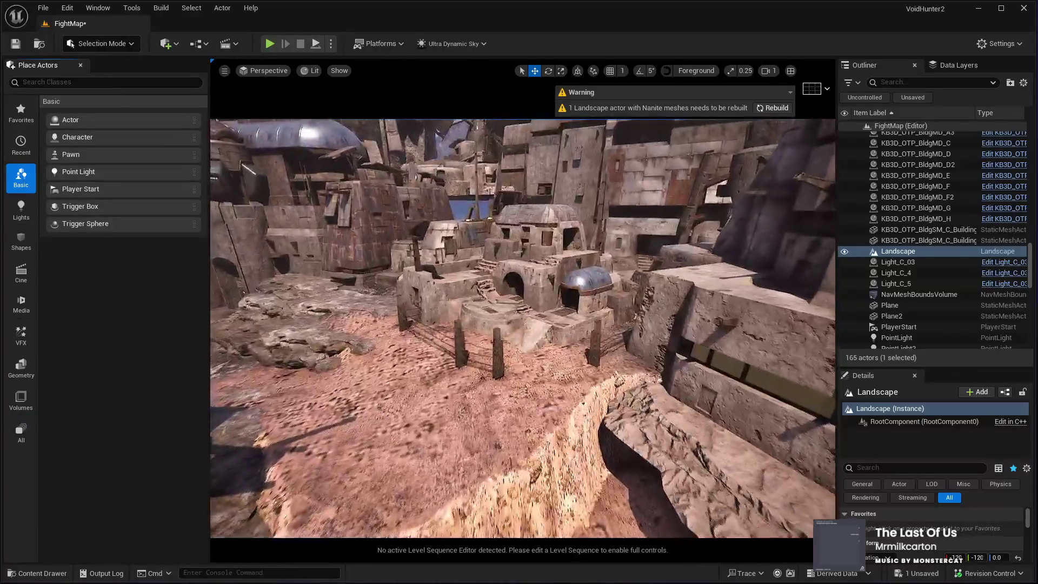
scroll(651, 341, down, 2)
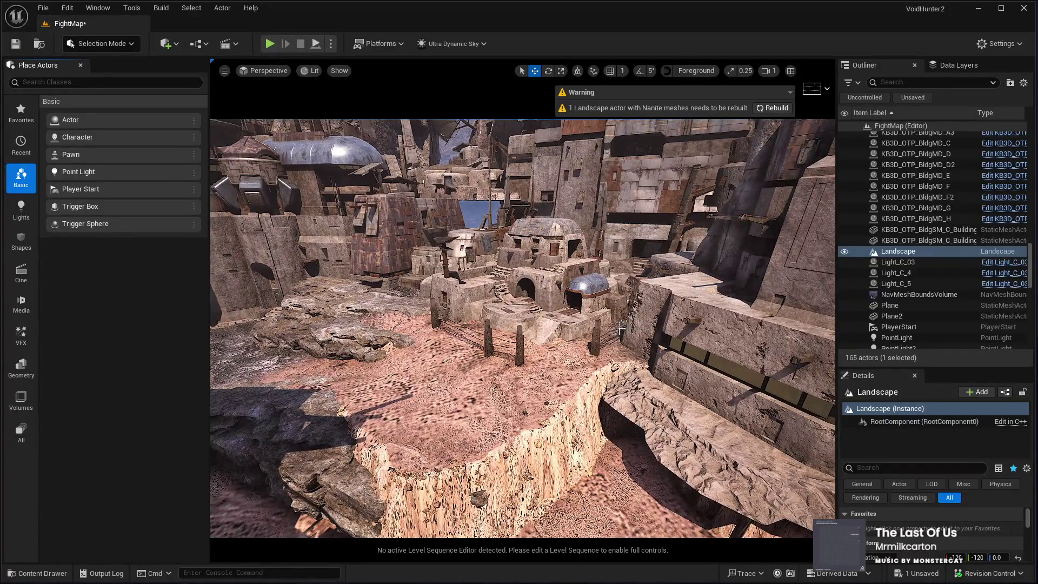
scroll(621, 329, down, 2)
scroll(349, 449, up, 3)
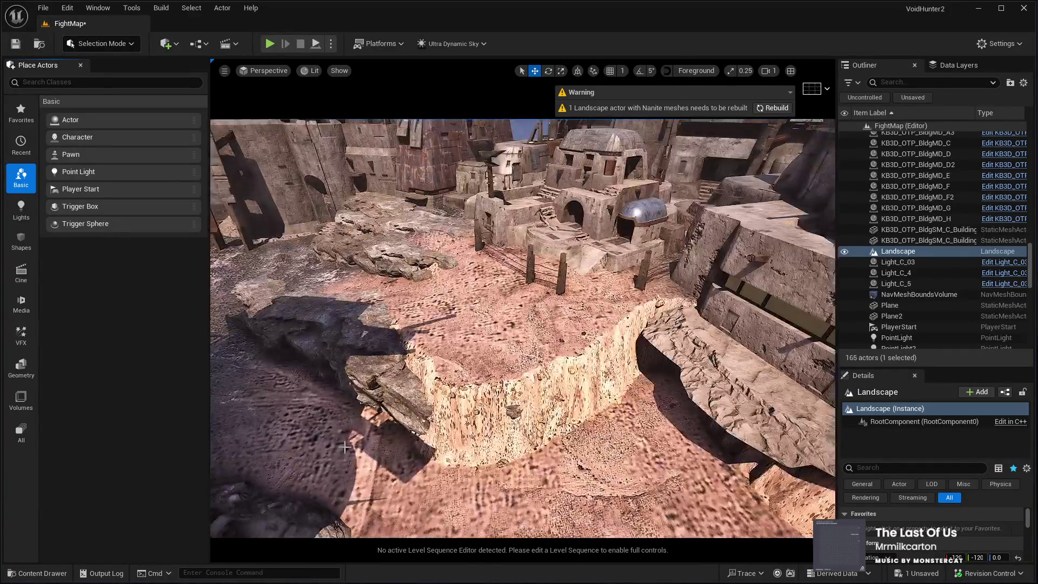
click(385, 385)
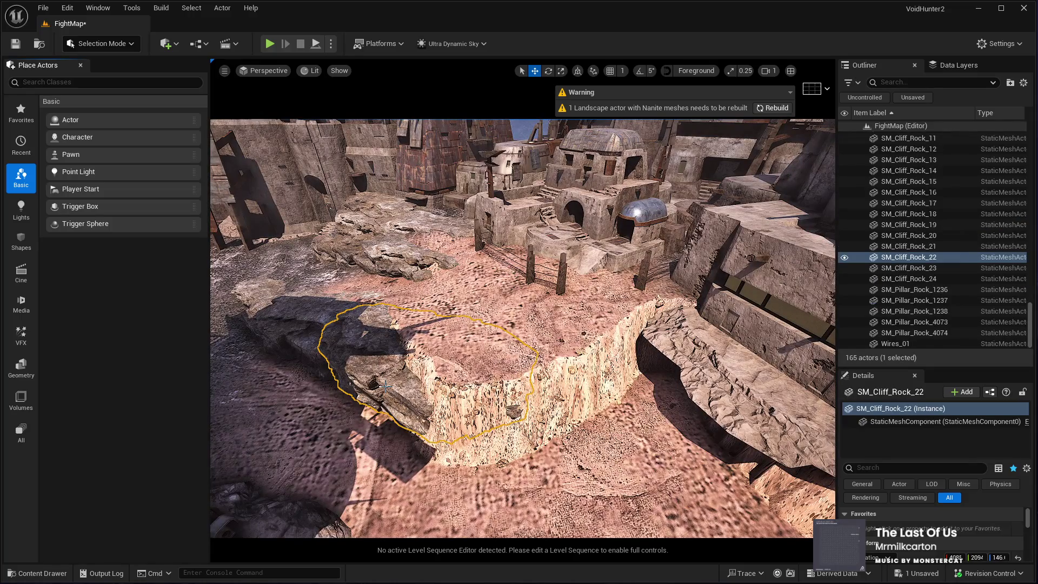
Duplicate the cliff rock and rebuild the landscape's Nanite meshes
key(ctrl+d)
scroll(367, 420, up, 2)
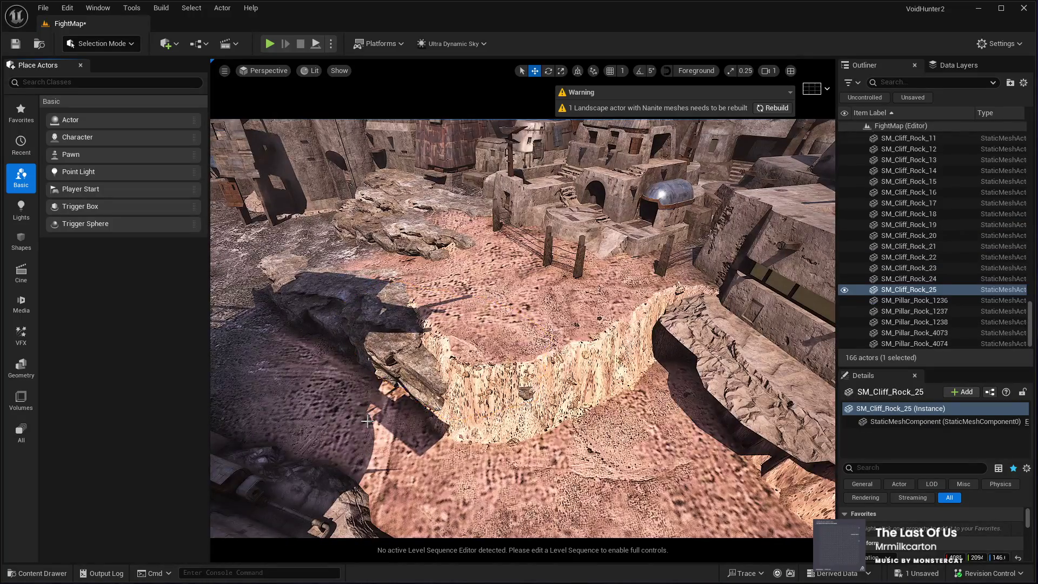
click(773, 108)
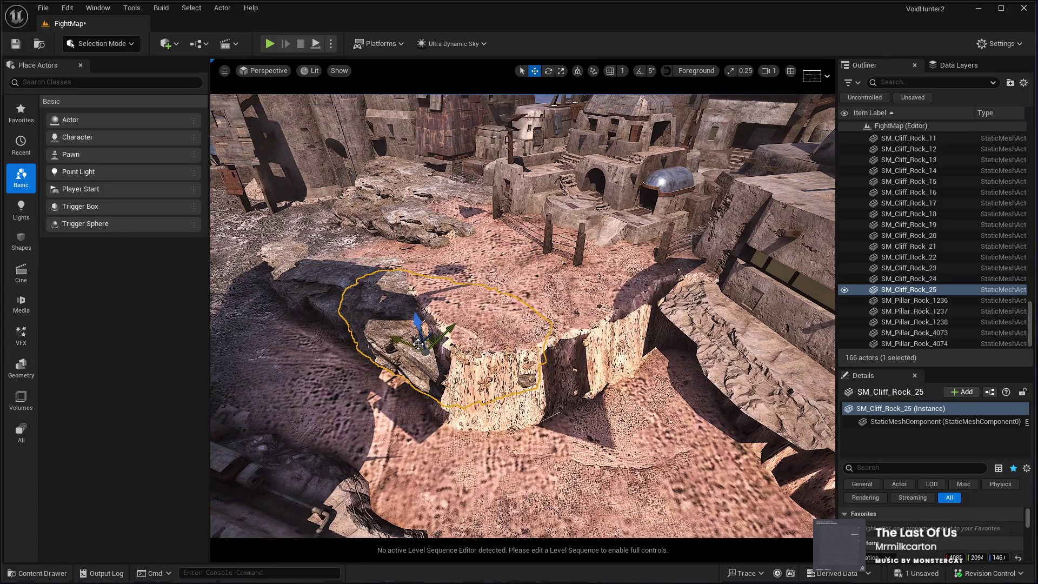
key(f)
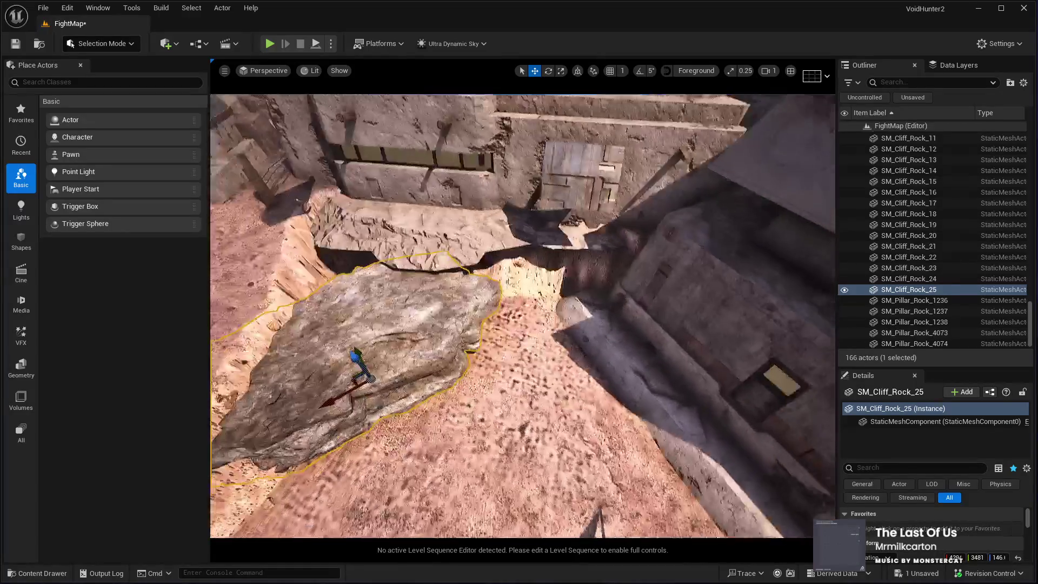
Rotate and enlarge the duplicated rock, then drop it onto the ground
key(e)
mouse_move(411, 410)
mouse_down()
mouse_move(395, 428)
mouse_move(377, 412)
mouse_move(500, 288)
mouse_move(534, 269)
mouse_move(511, 282)
mouse_up()
key(w)
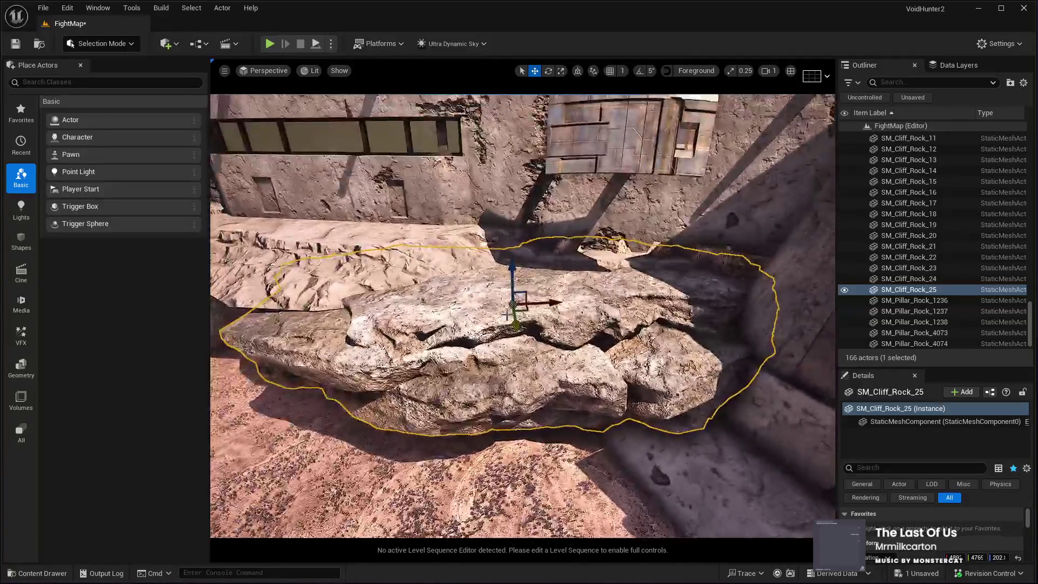
key(e)
key(r)
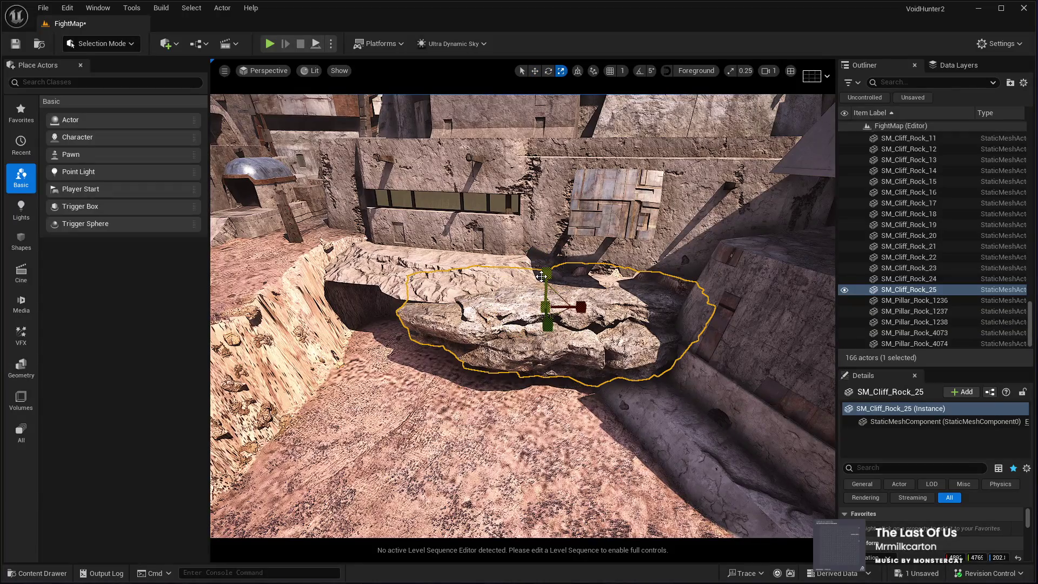
mouse_move(552, 269)
mouse_down()
mouse_move(552, 256)
mouse_move(547, 276)
mouse_up()
key(e)
key(w)
mouse_move(528, 412)
mouse_down()
mouse_move(492, 387)
mouse_move(509, 389)
mouse_move(461, 328)
mouse_move(440, 319)
mouse_up()
Duplicate the rock as SM_Cliff_Rock_26 and rotate it to a new orientation
key(ctrl+d)
key(e)
mouse_move(541, 311)
mouse_down()
mouse_move(546, 303)
mouse_move(460, 299)
mouse_move(445, 306)
mouse_move(451, 315)
mouse_move(498, 290)
mouse_move(440, 348)
mouse_move(590, 266)
mouse_move(576, 305)
mouse_move(519, 295)
mouse_up()
key(w)
Duplicate SM_Cliff_Rock_27, lay it flat, and move it to the trench's left side
key(ctrl+d)
key(r)
key(e)
drag(670, 378, 650, 417)
key(w)
mouse_move(655, 341)
mouse_down()
mouse_move(464, 295)
mouse_move(514, 301)
mouse_move(513, 324)
mouse_move(586, 254)
mouse_up()
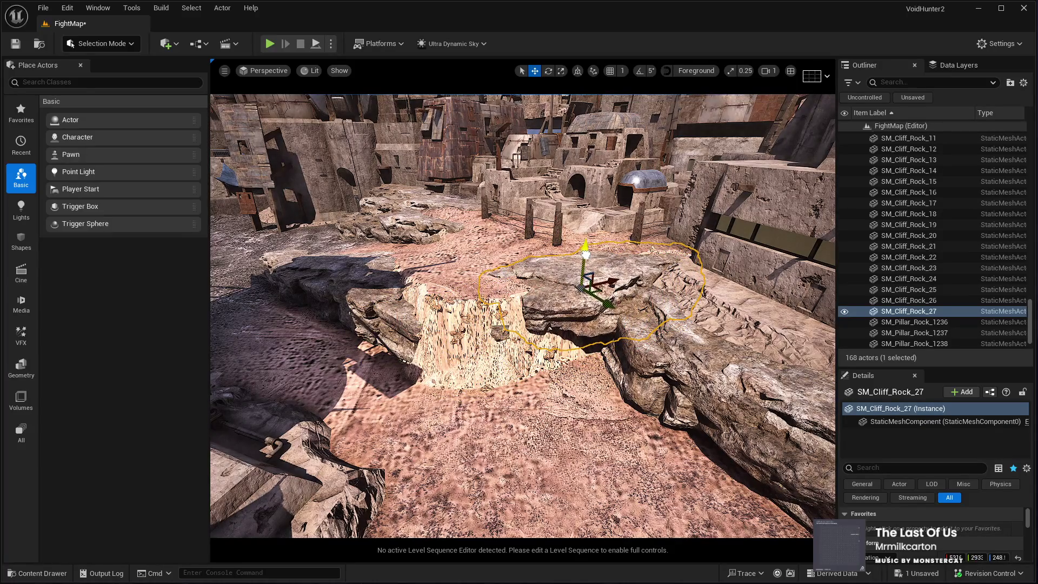
Duplicate the rock as SM_Cliff_Rock_28 and sink it into the ground
key(ctrl+d)
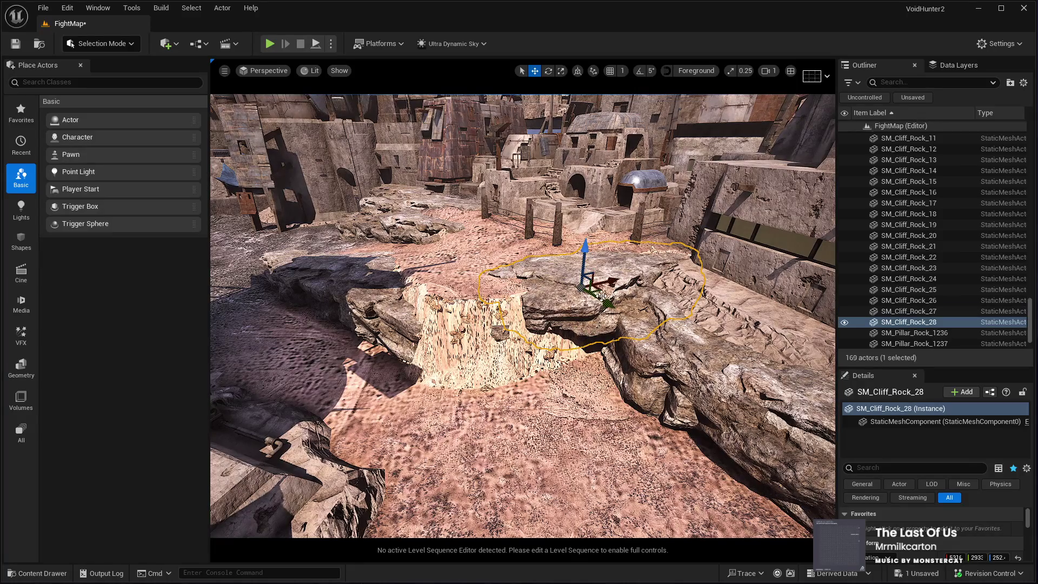
mouse_move(586, 254)
mouse_down()
mouse_move(588, 351)
mouse_move(630, 332)
mouse_move(611, 371)
mouse_up()
key(e)
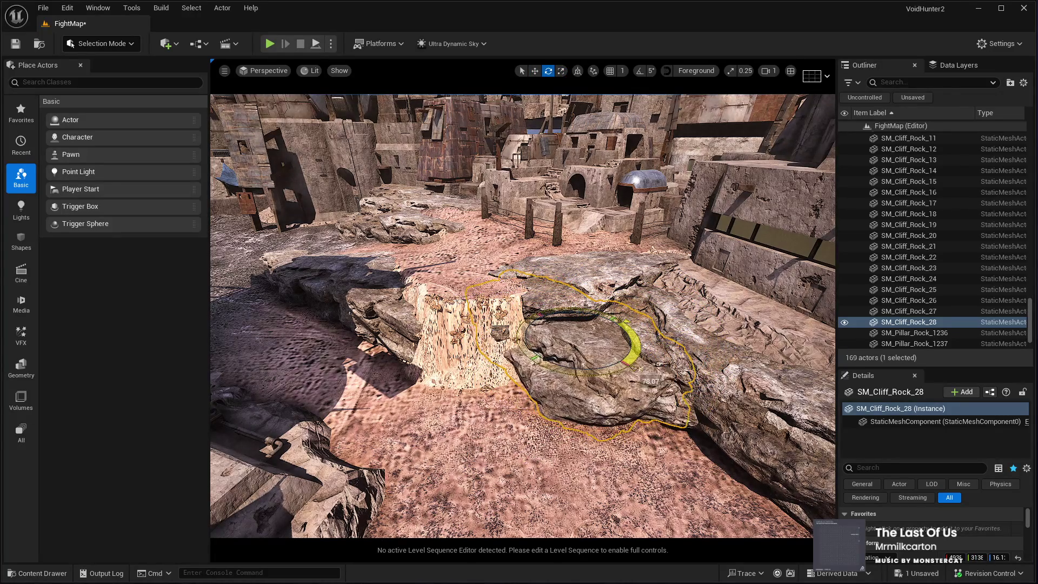
key(w)
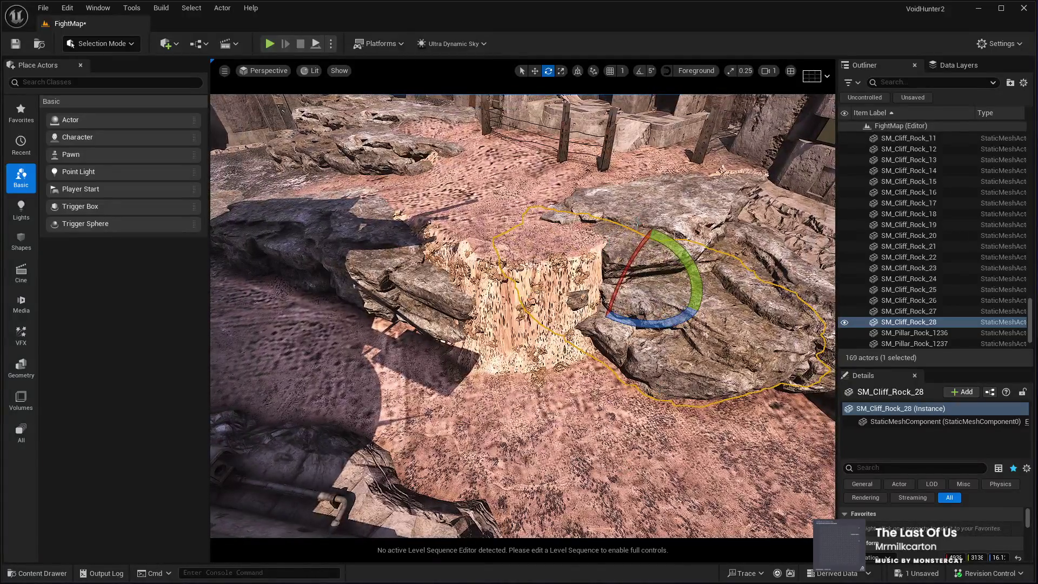
Duplicate SM_Cliff_Rock_27 as SM_Cliff_Rock_29, stand it upright over the trench edge, and orbit to inspect
double_click(909, 311)
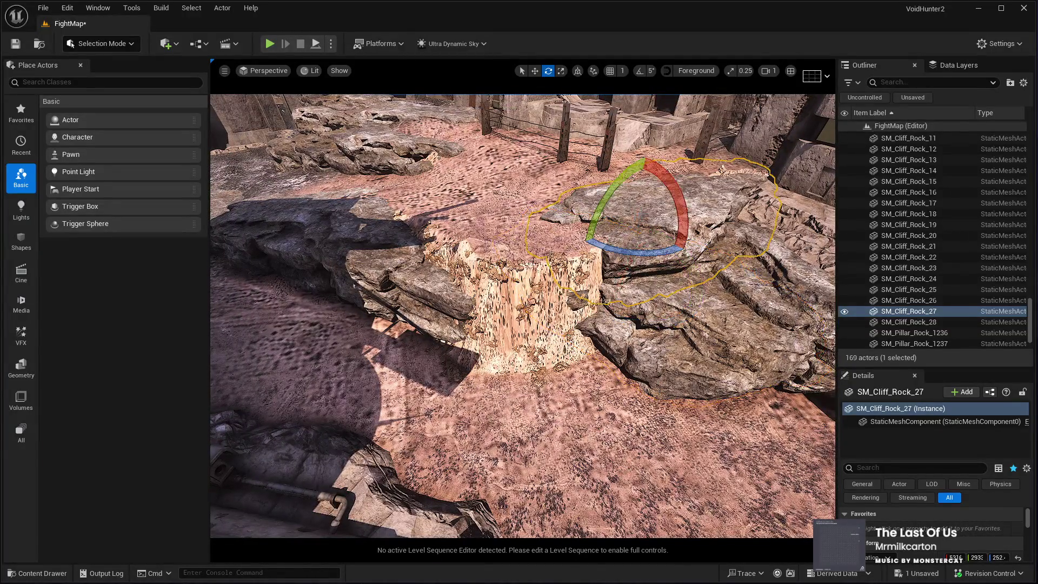
key(w)
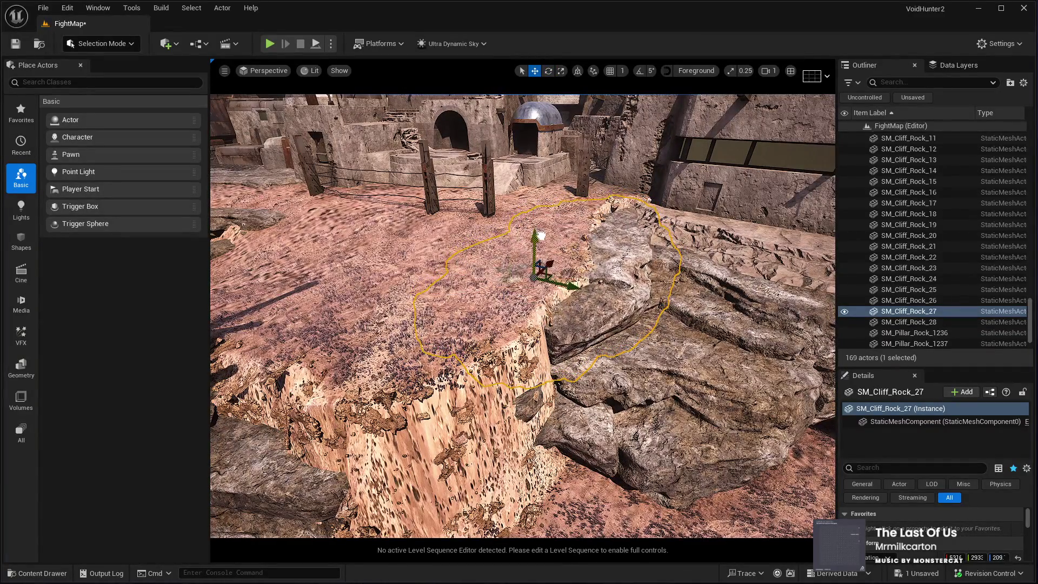
drag(555, 296, 539, 290)
key(ctrl+d)
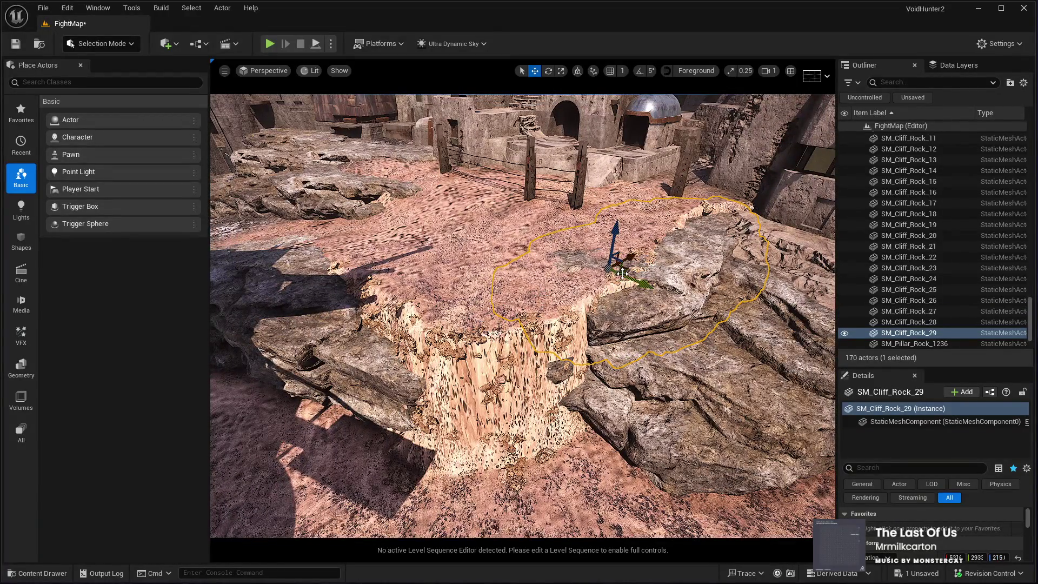
key(f)
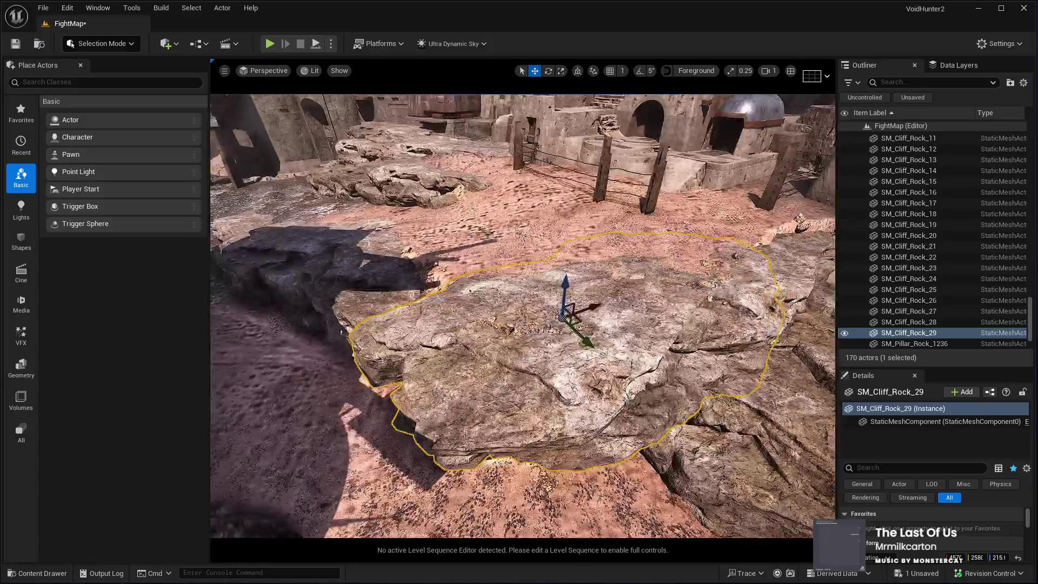
drag(612, 299, 613, 346)
key(w)
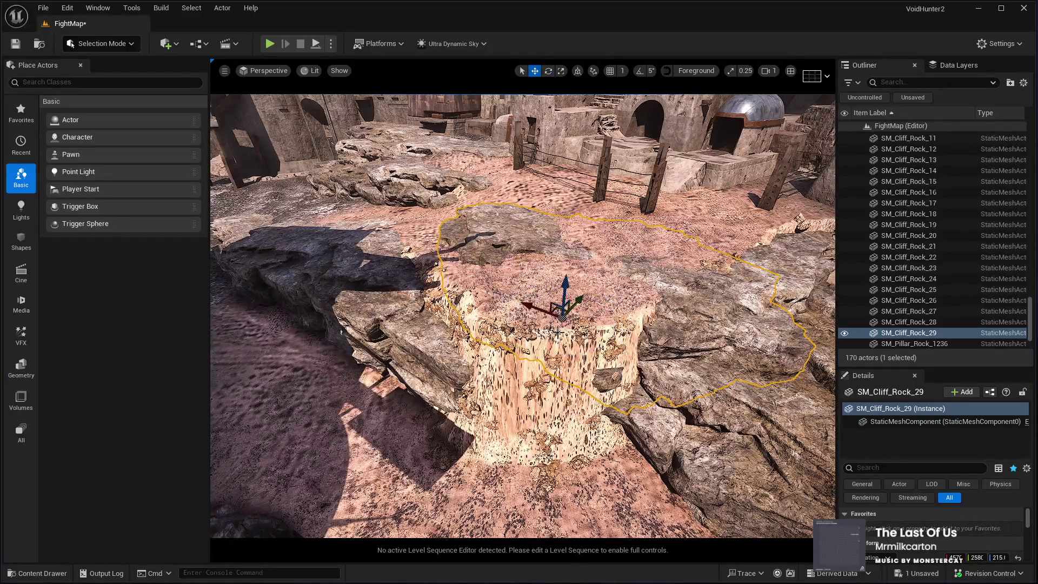
mouse_move(556, 310)
mouse_down()
mouse_move(481, 348)
mouse_move(435, 346)
mouse_up()
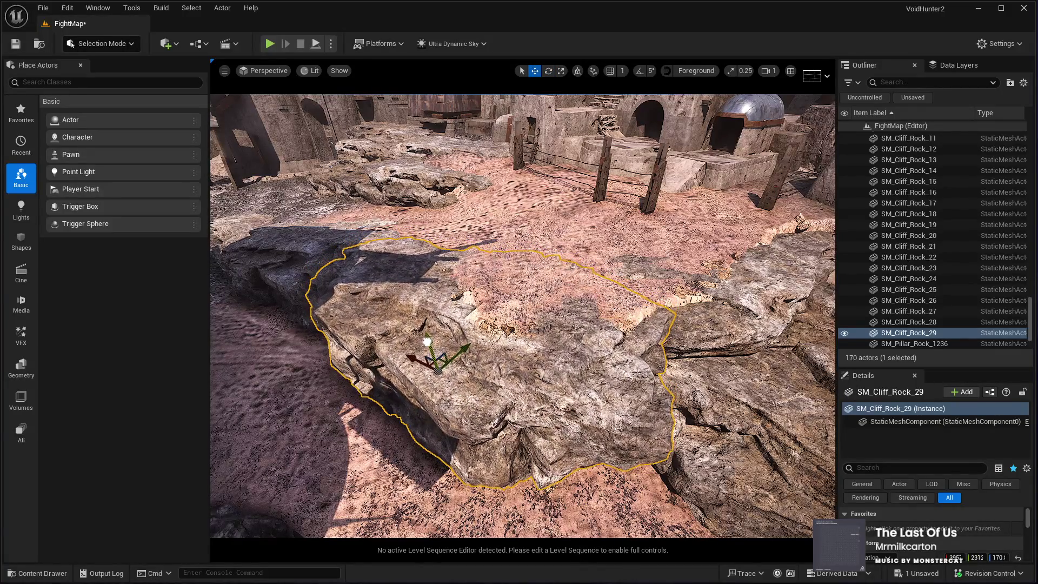
mouse_move(434, 340)
mouse_down()
mouse_move(373, 345)
mouse_move(545, 319)
mouse_up()
mouse_move(612, 327)
mouse_down()
mouse_move(602, 316)
mouse_move(492, 325)
mouse_move(567, 327)
mouse_move(540, 325)
mouse_up()
Duplicate SM_Cliff_Rock_28 into SM_Cliff_Rock_30 and frame the copy
click(606, 351)
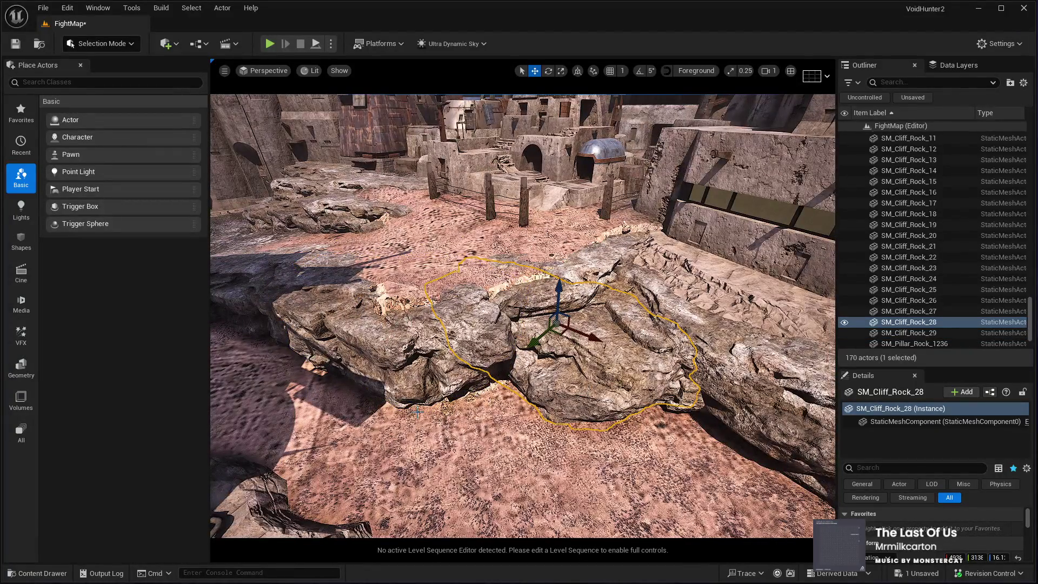
key(ctrl+d)
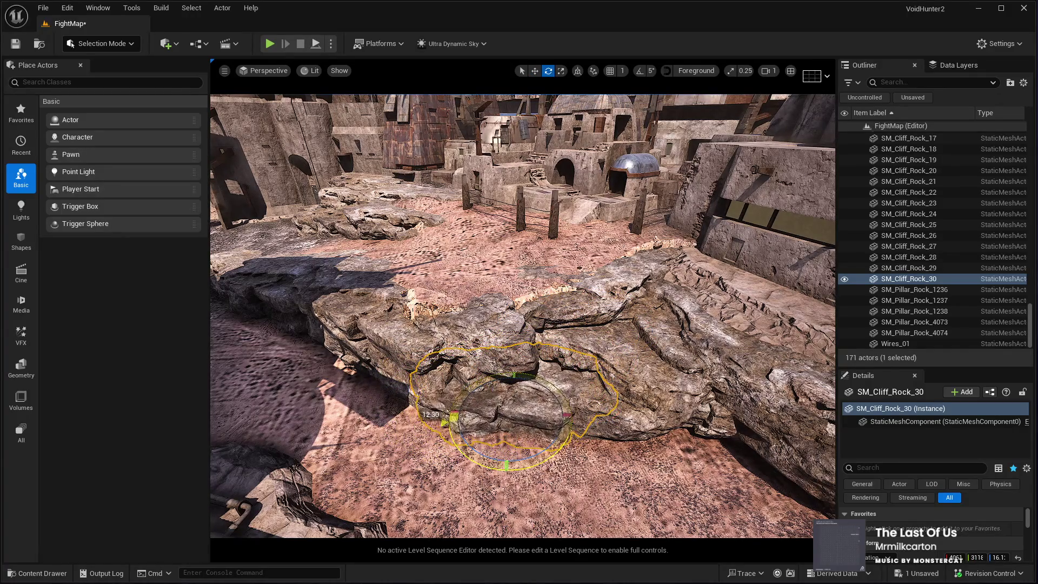
key(w)
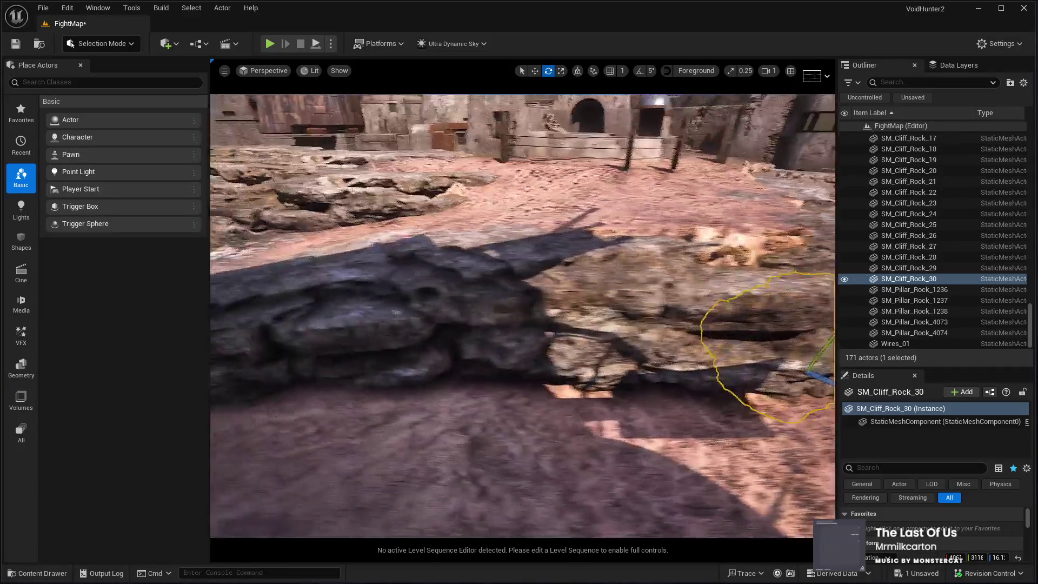
key(s)
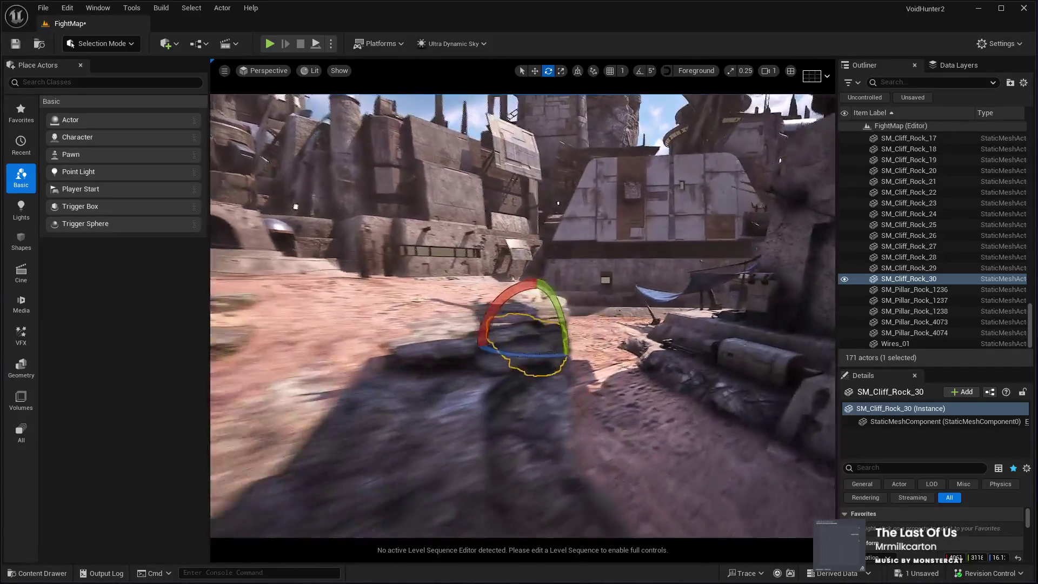
Fly around the new rock toward the town wall, then select the landscape and start play-testing
key(w)
key(s)
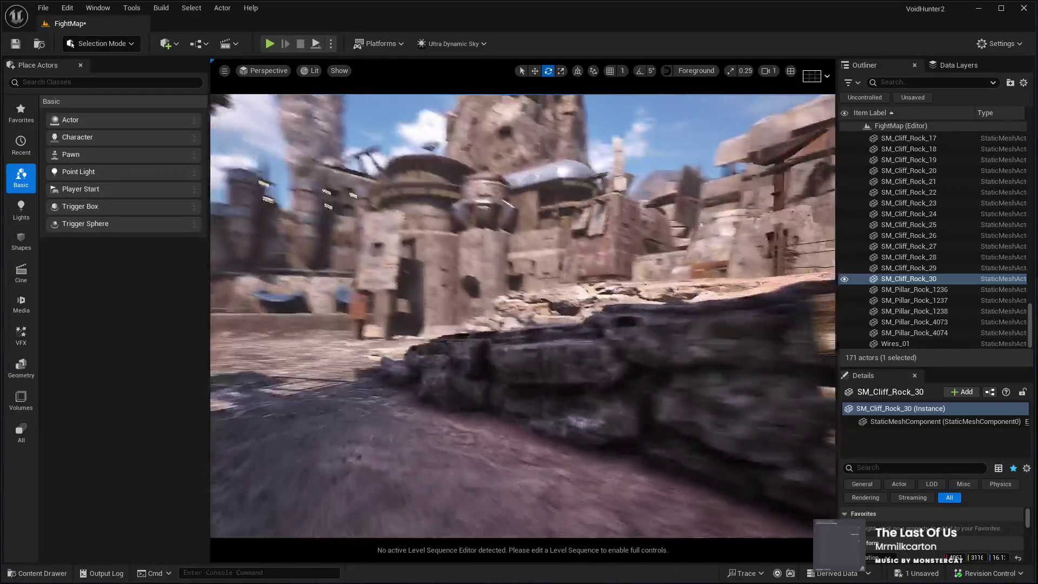
key(w)
key(s)
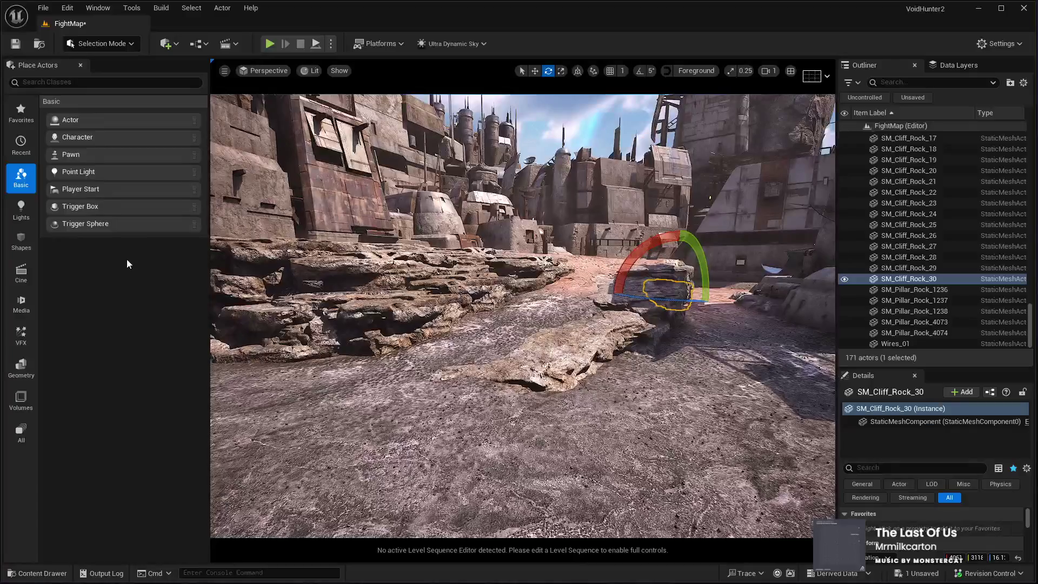
click(449, 474)
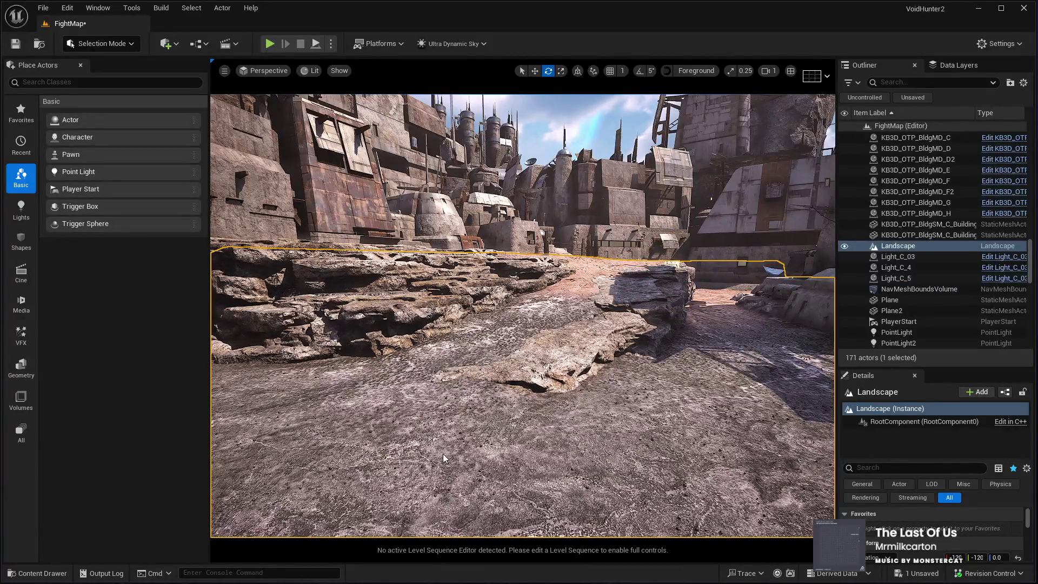
key(alt+p)
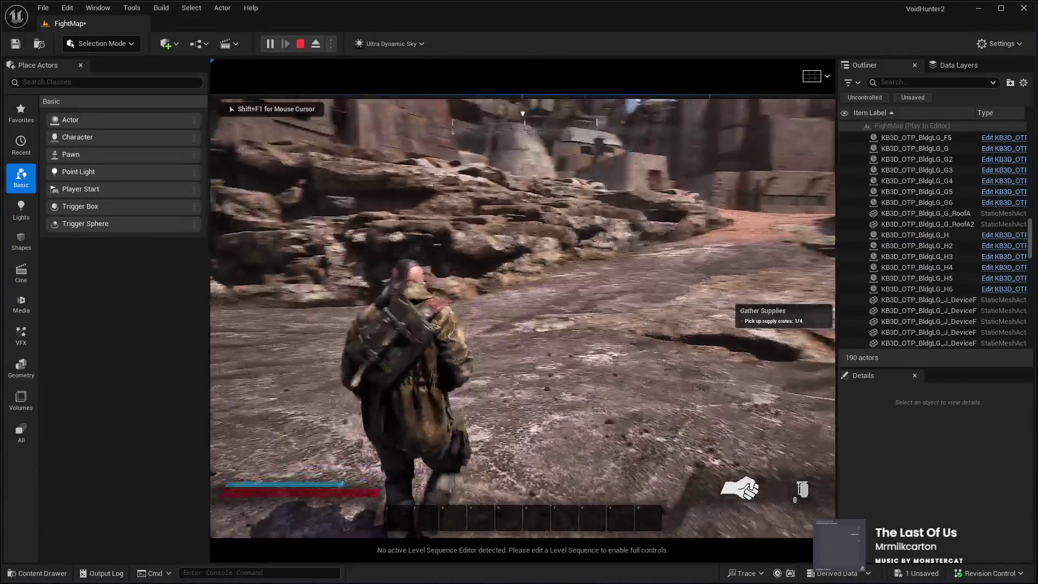
key(w)
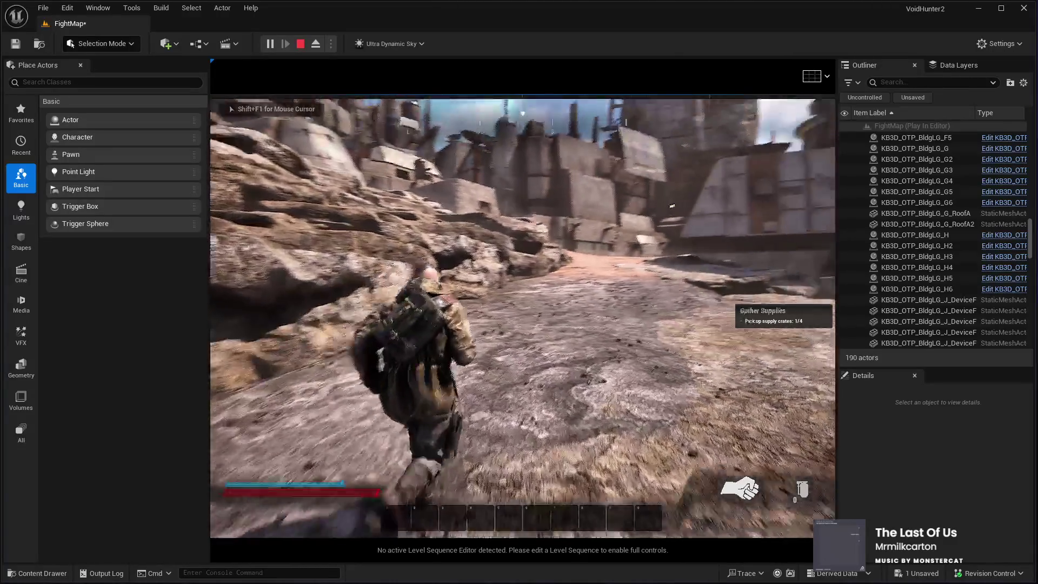
key(w)
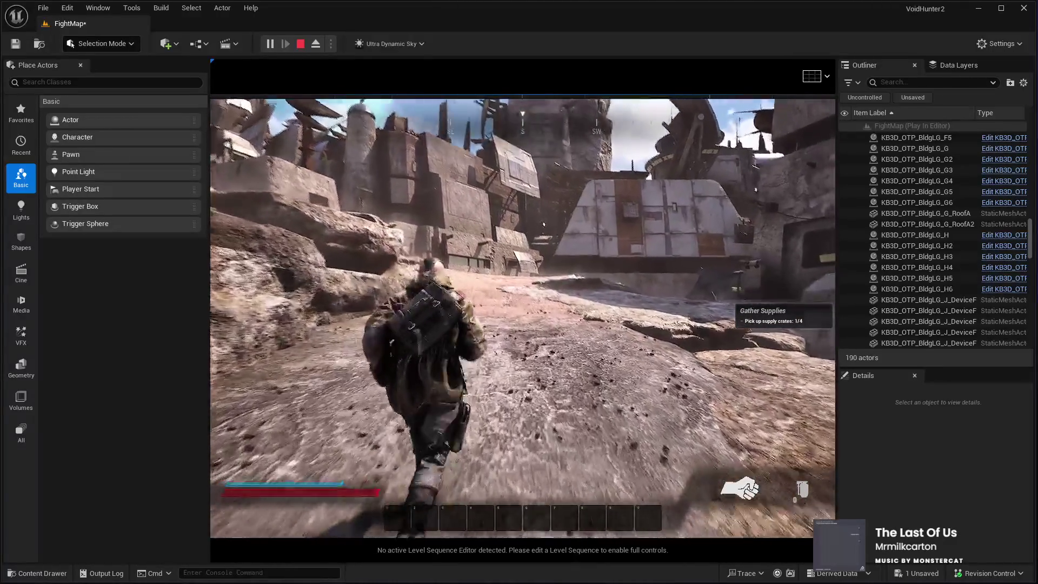
key(w)
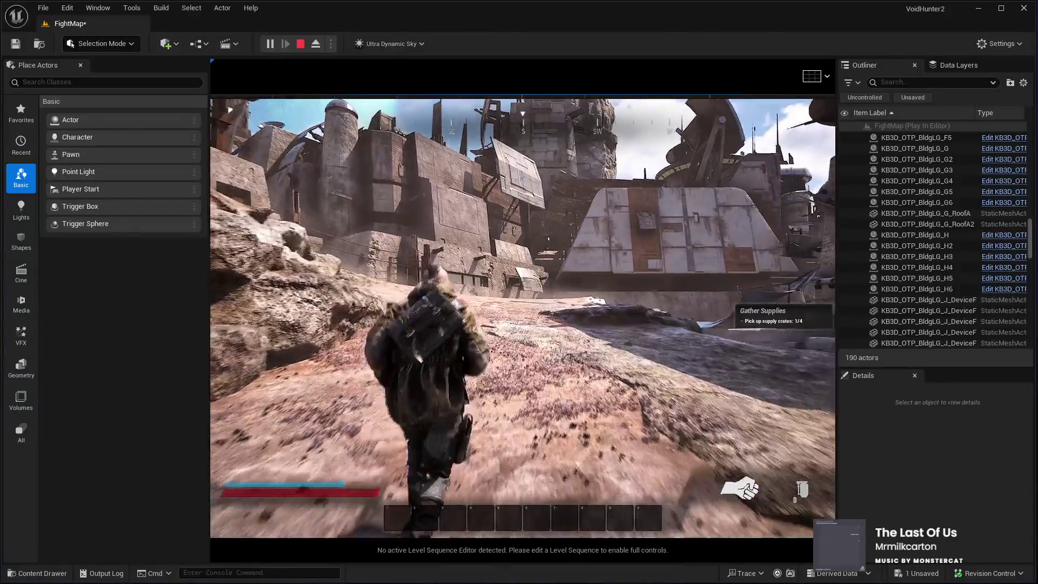
key(w)
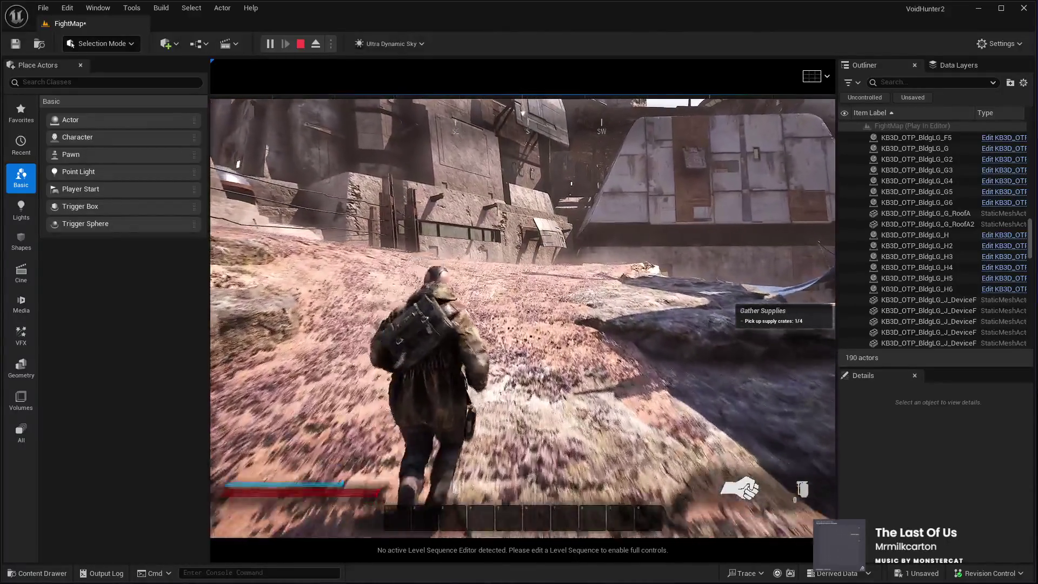
key(w)
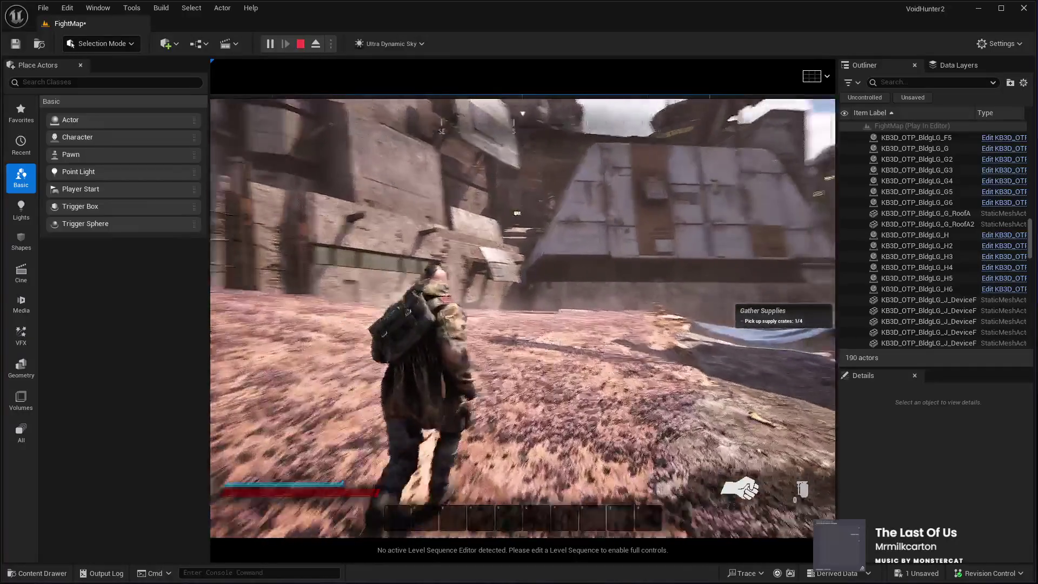
key(w)
key(w)
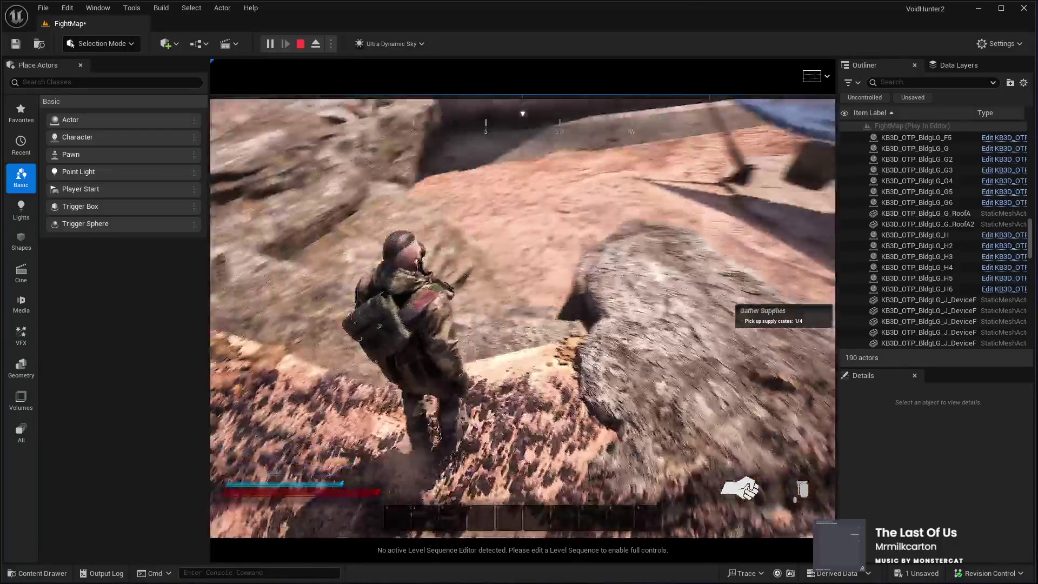
key(w)
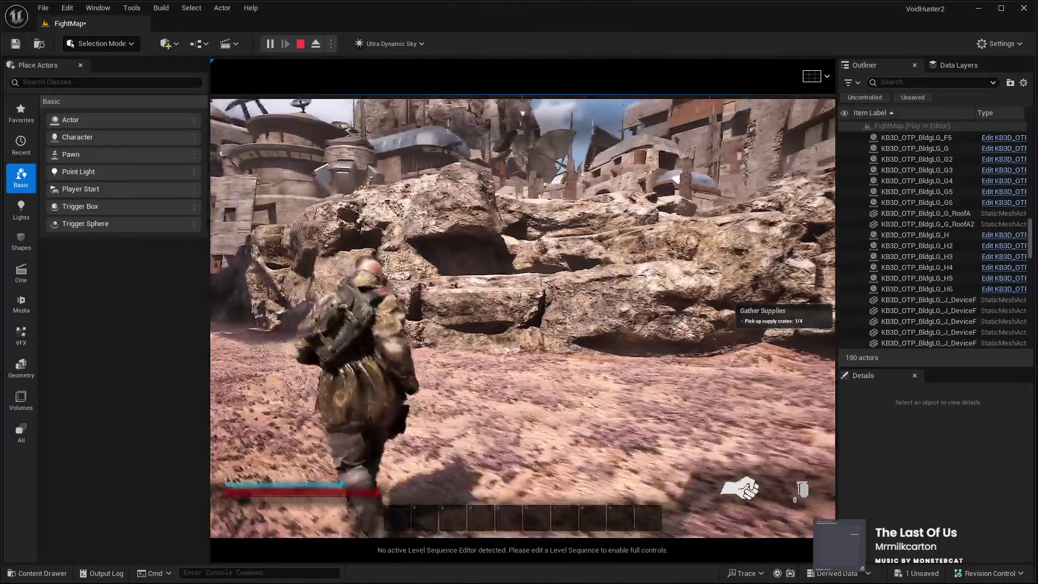
key(s)
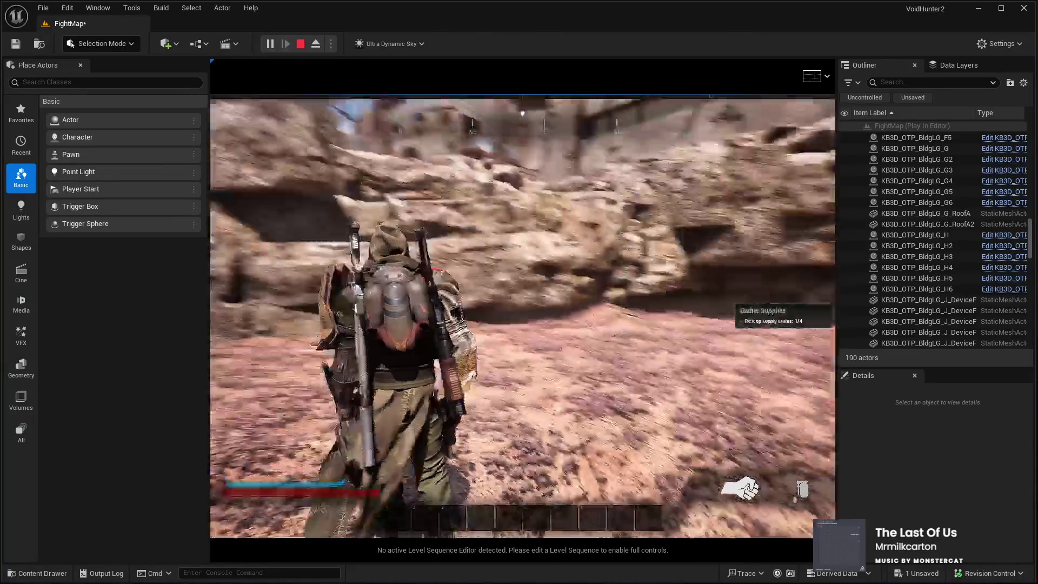
key(w)
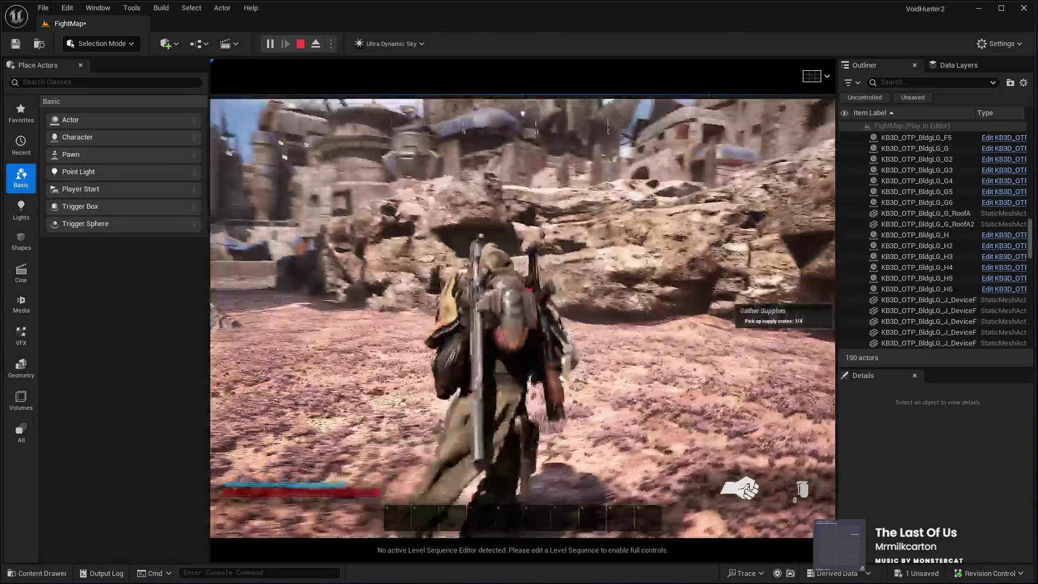
key(w)
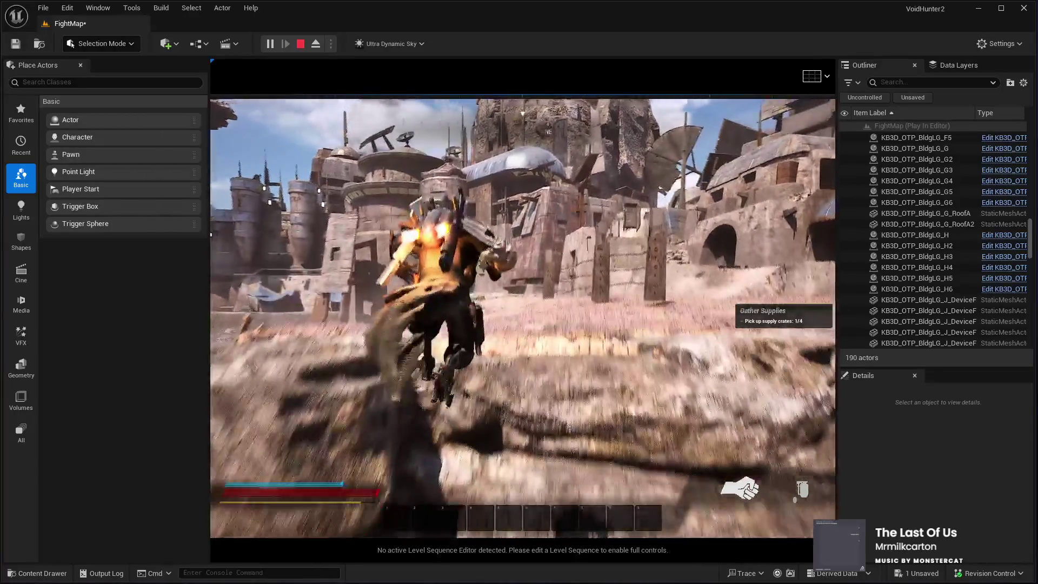
key(space)
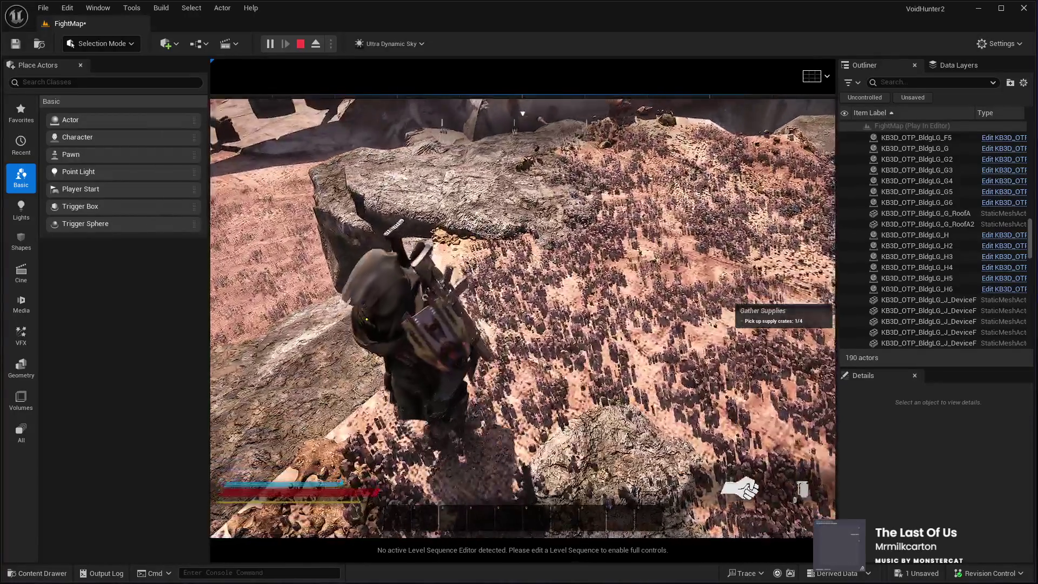
key(Escape)
click(522, 324)
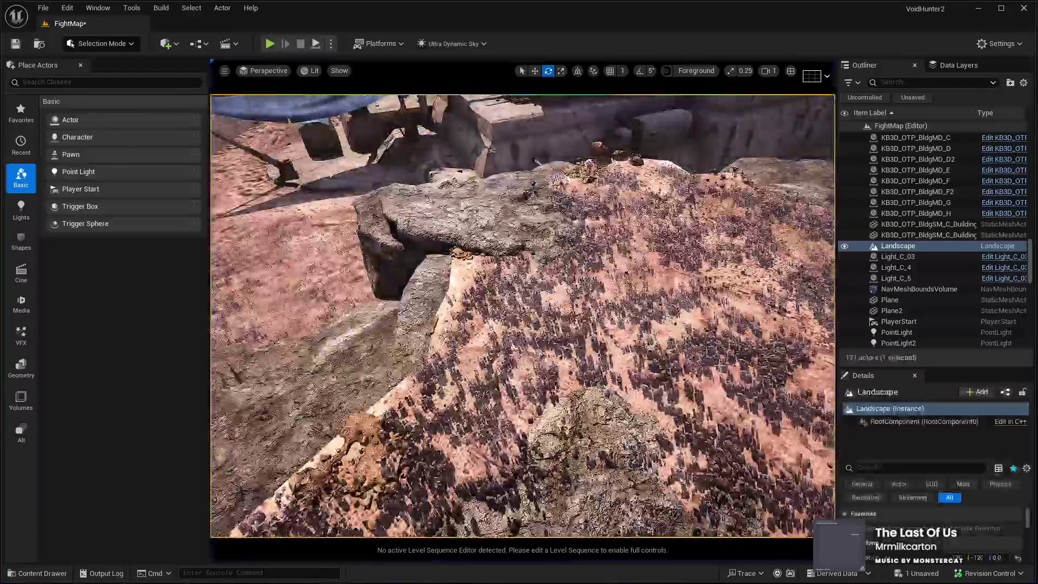
Enter landscape sculpting with the Smooth brush and pull back toward the posts and buildings
drag(522, 325, 522, 259)
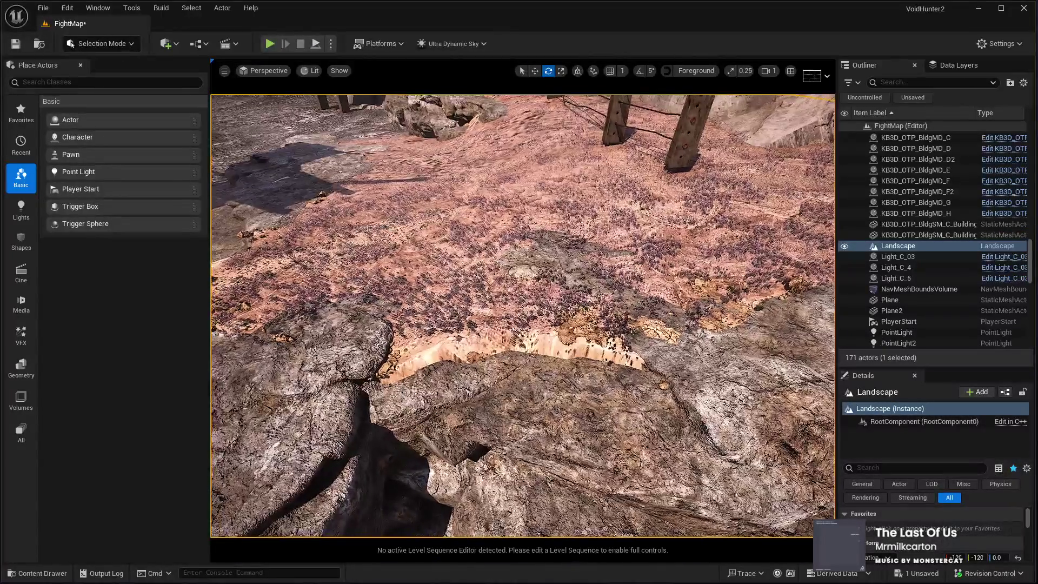
key(shift+2)
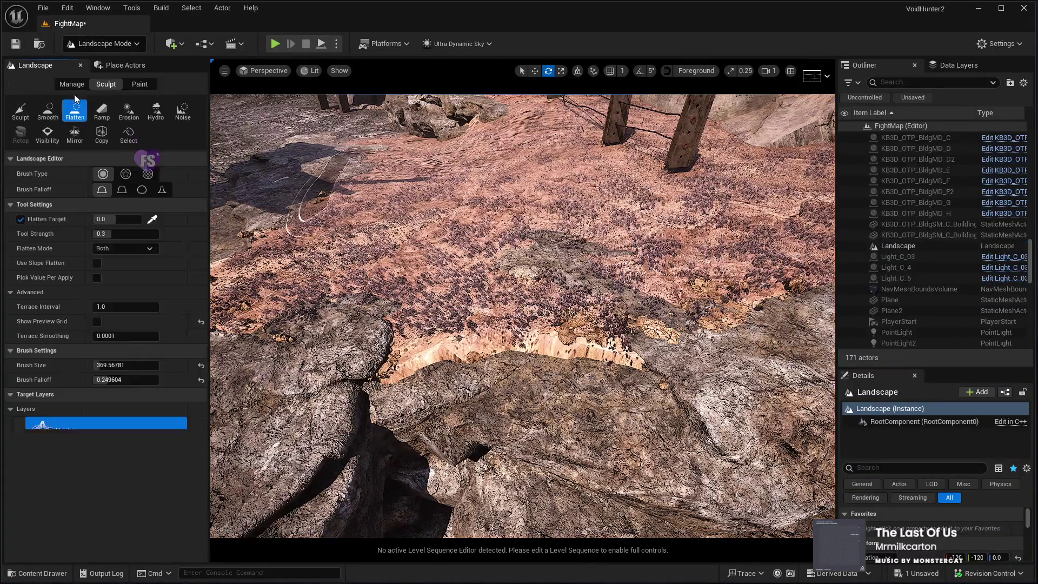
click(44, 111)
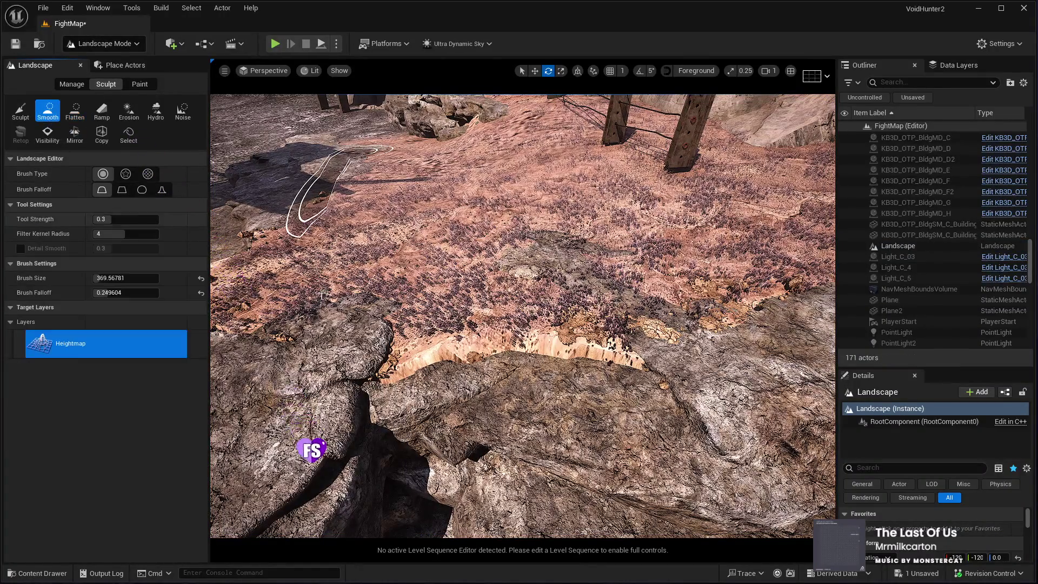
mouse_move(538, 320)
mouse_down()
mouse_move(508, 308)
mouse_move(506, 292)
mouse_move(490, 312)
mouse_up()
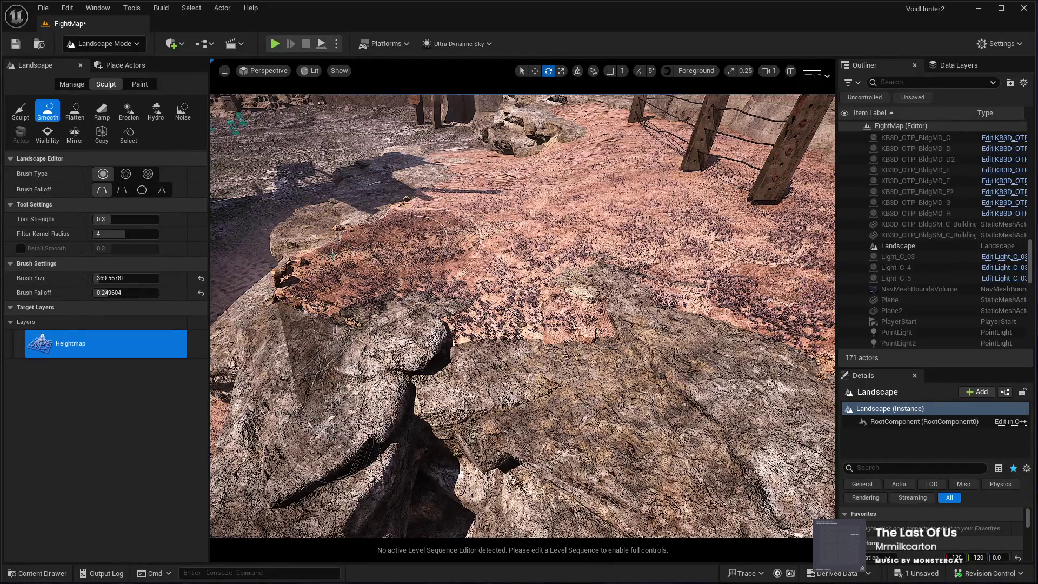
drag(378, 270, 368, 227)
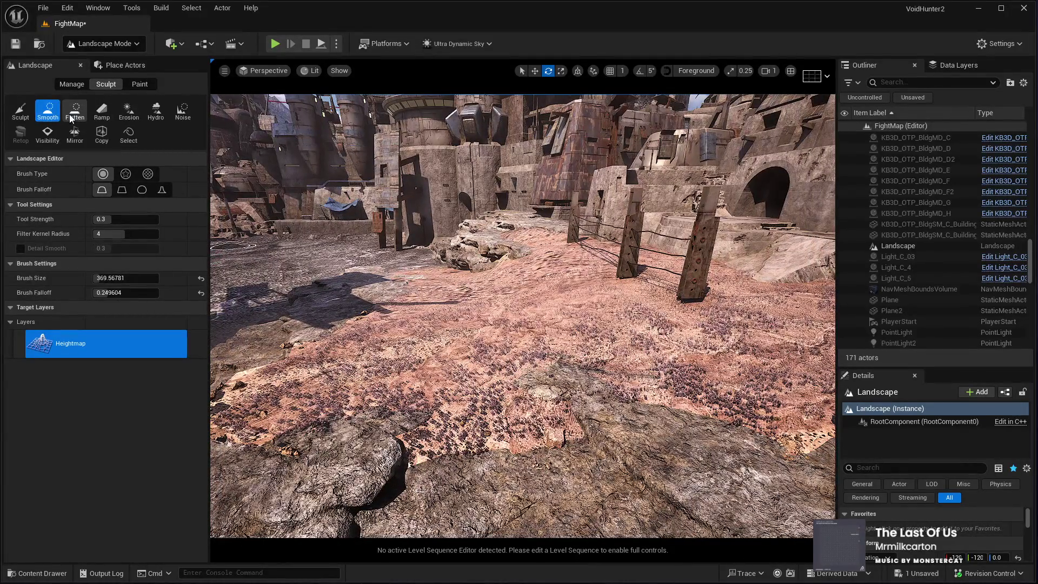
Choose the Flatten tool and move toward the fence posts and rock outcrop
click(74, 111)
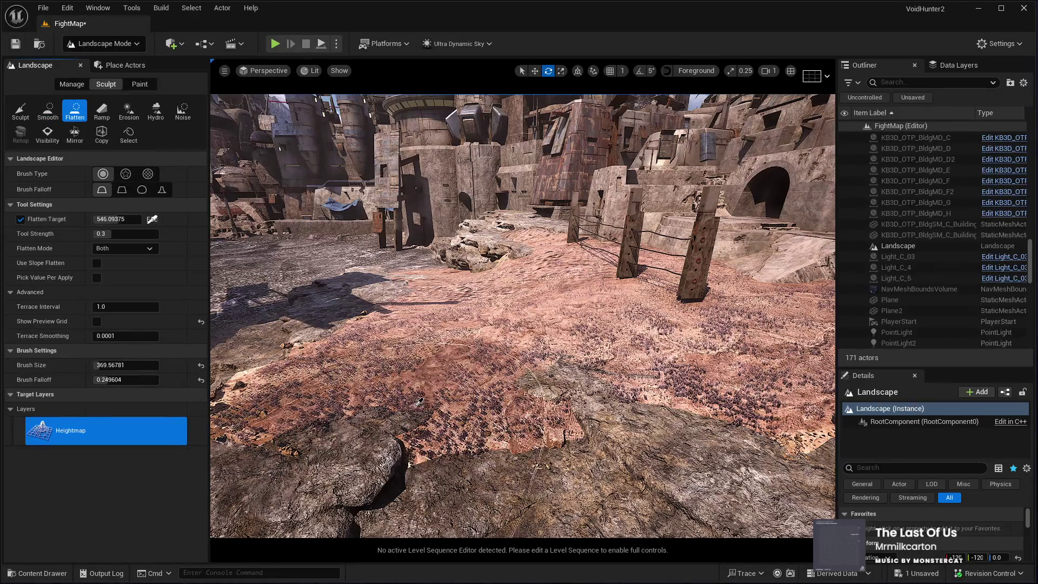
drag(577, 451, 574, 441)
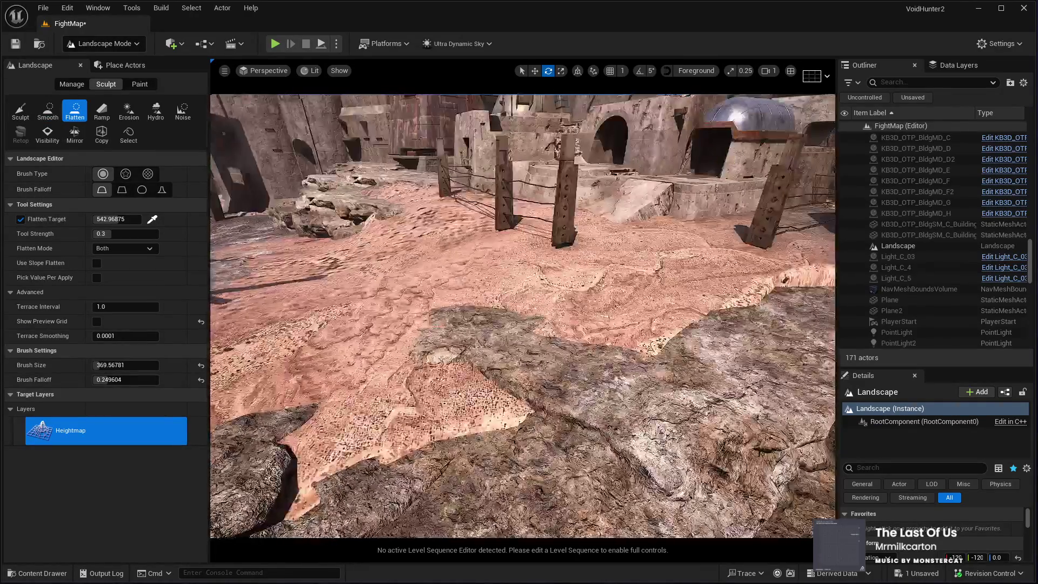
scroll(523, 396, up, 5)
drag(511, 375, 452, 295)
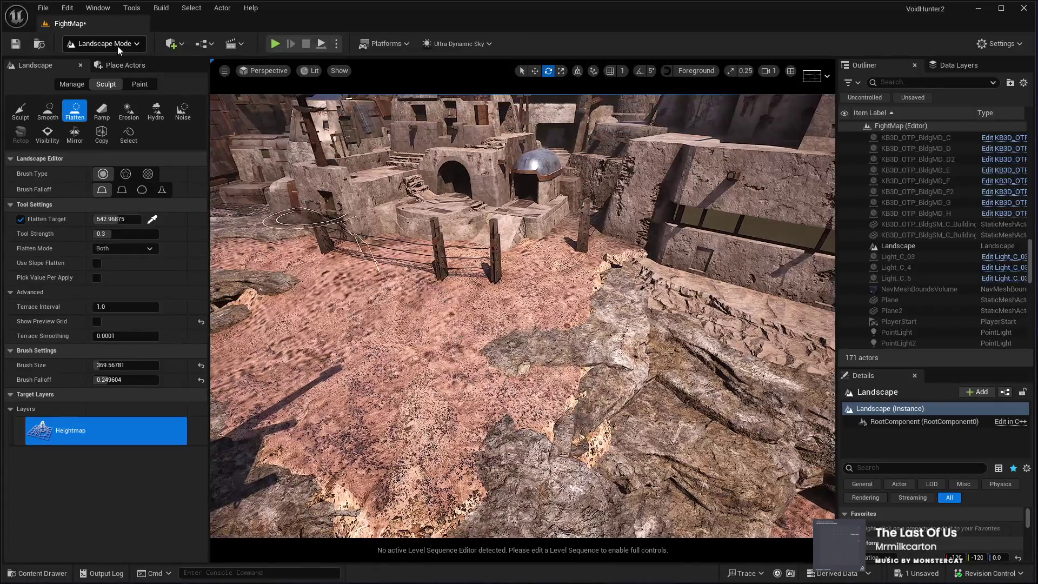
Select SM_Cliff_Rock_27, rebuild the landscape's Nanite meshes, and focus on the rock
click(101, 69)
drag(519, 325, 506, 311)
click(573, 346)
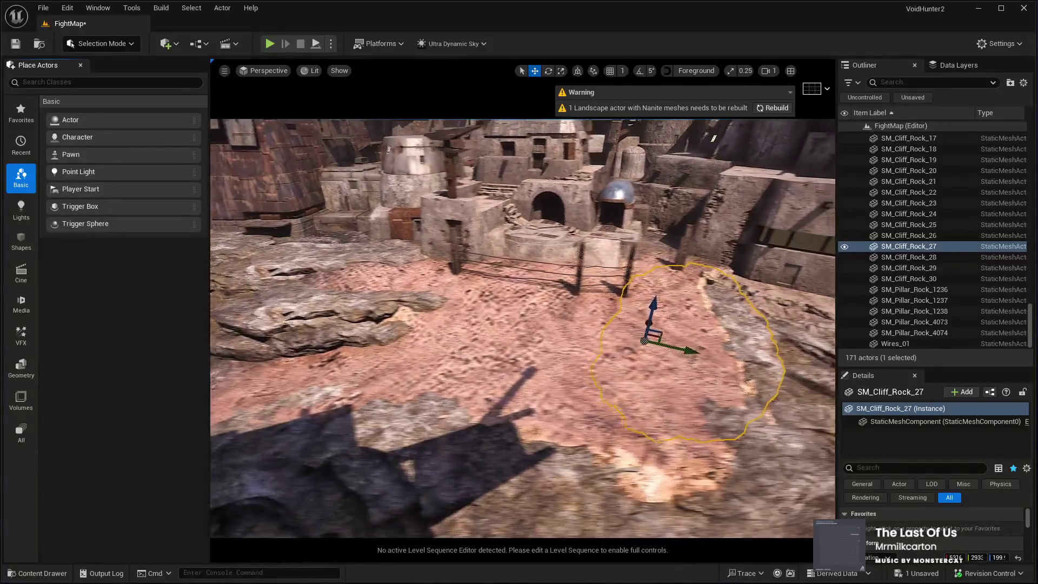
drag(505, 311, 522, 311)
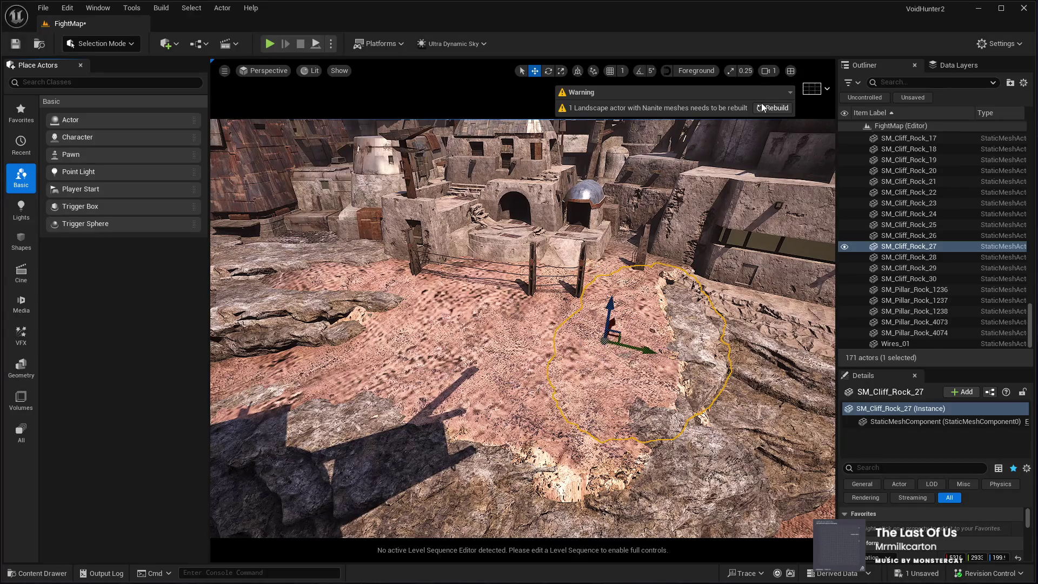
drag(648, 198, 630, 166)
key(f)
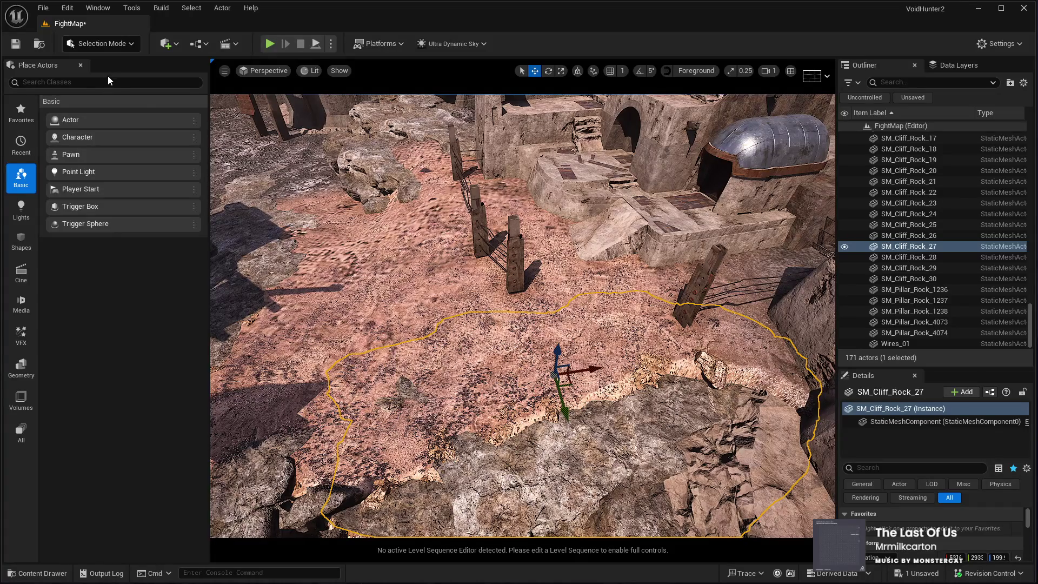
Switch to landscape painting with the Mud layer and brush size about 401
key(shift+2)
scroll(141, 396, down, 1)
click(81, 381)
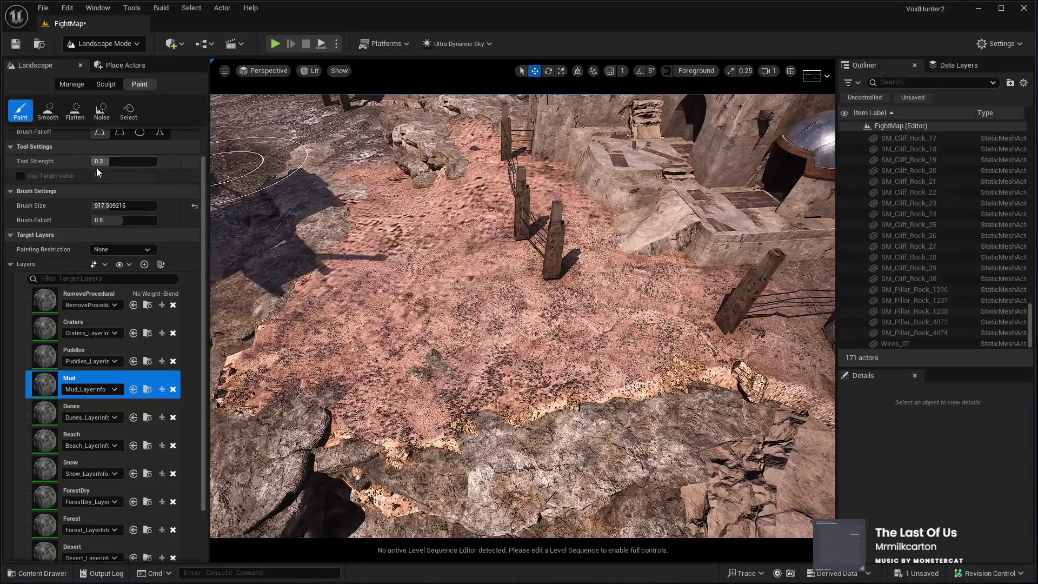
drag(124, 206, 100, 205)
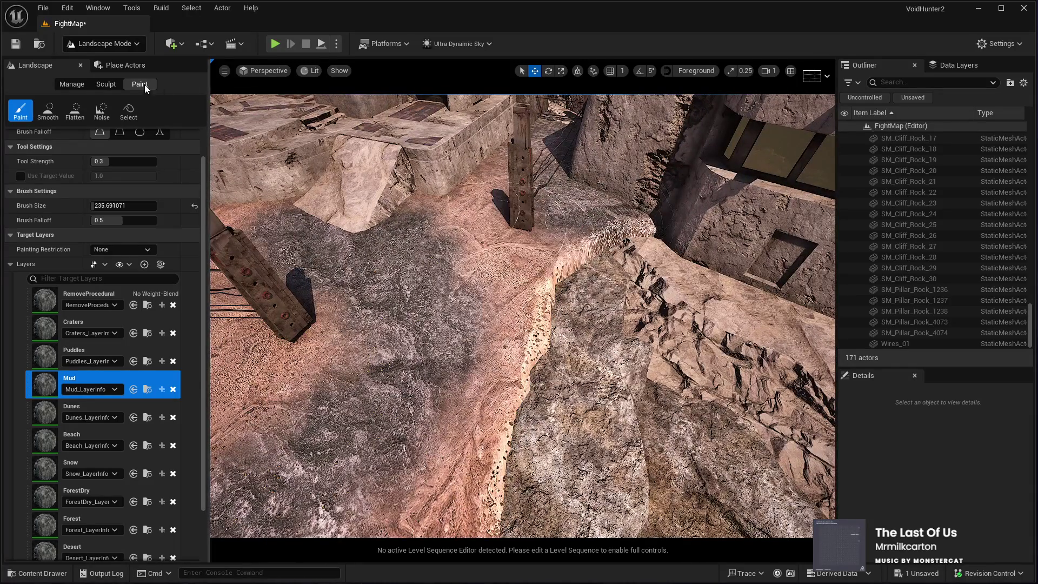
Pick the Smooth tool in the Sculpt tab
click(99, 85)
click(47, 111)
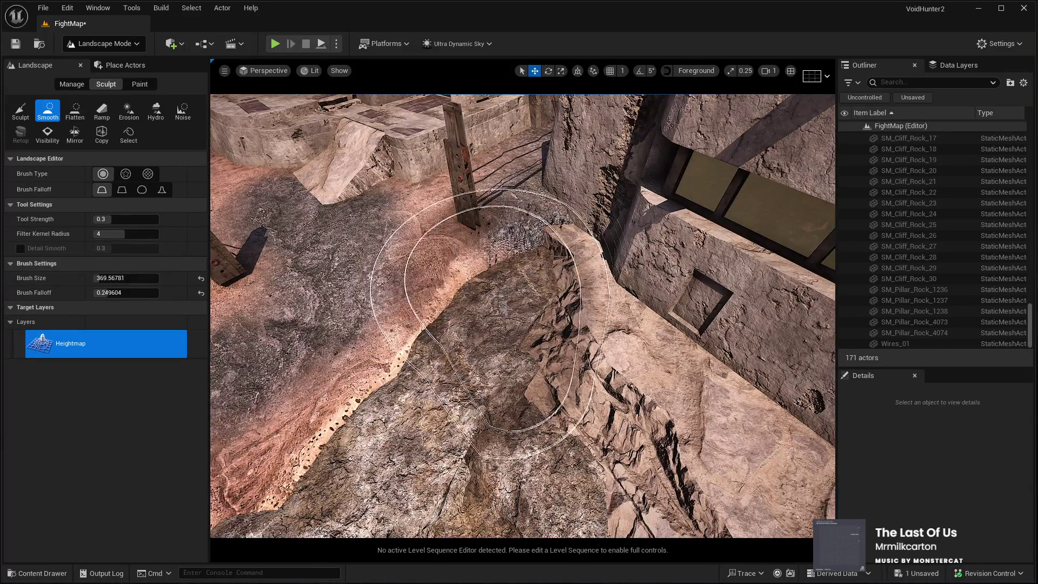
scroll(522, 314, up, 5)
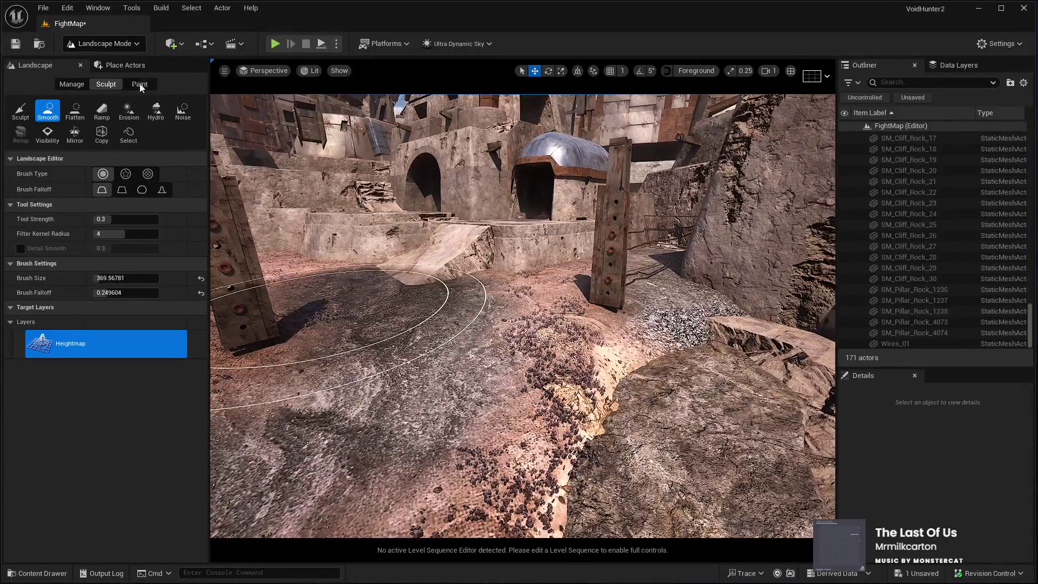
Select the GrassDry paint layer with brush size about 167, then go back to Sculpt
click(140, 84)
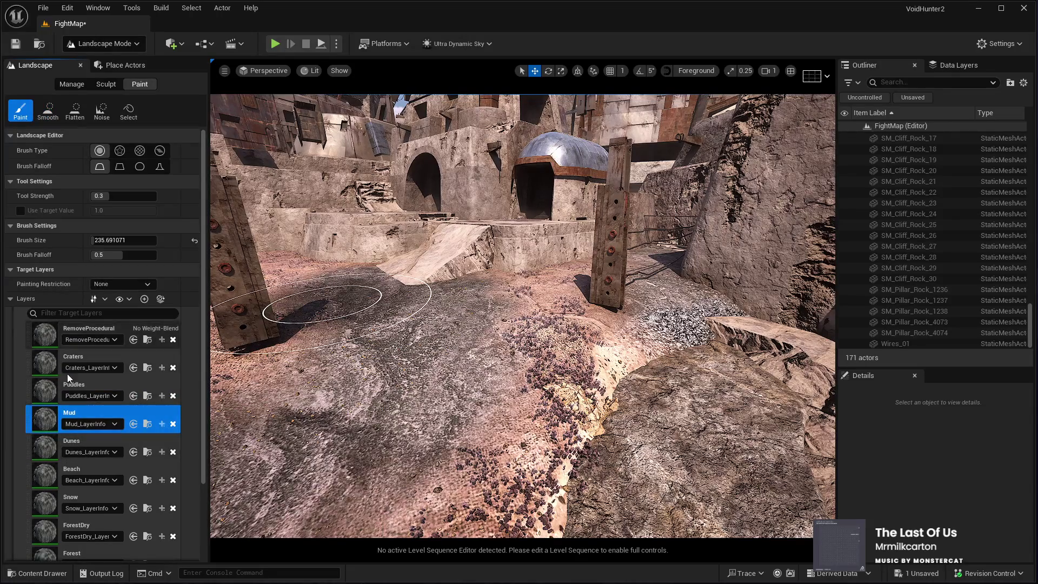
scroll(76, 432, down, 5)
click(88, 507)
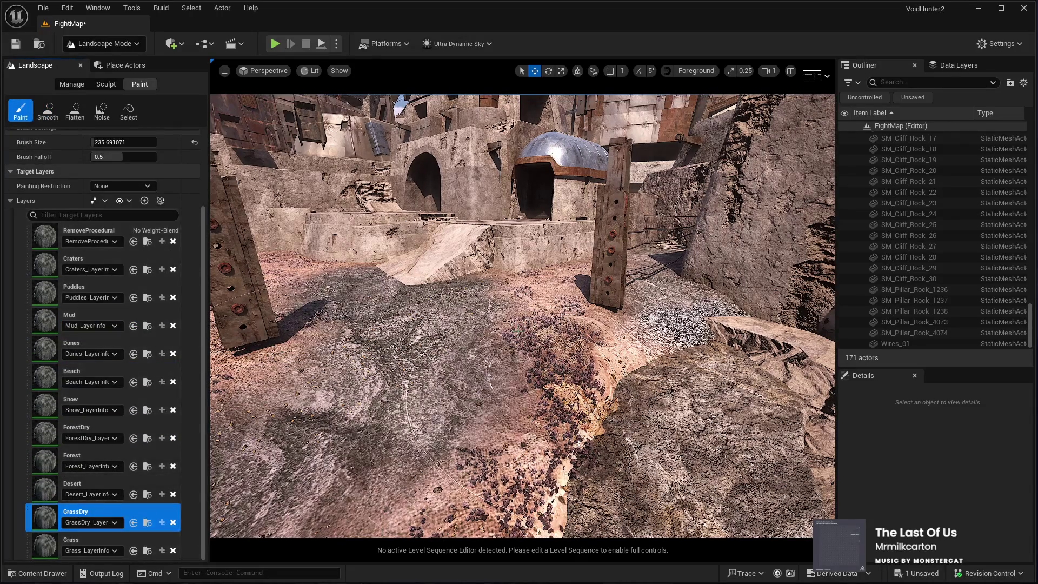
drag(92, 142, 141, 143)
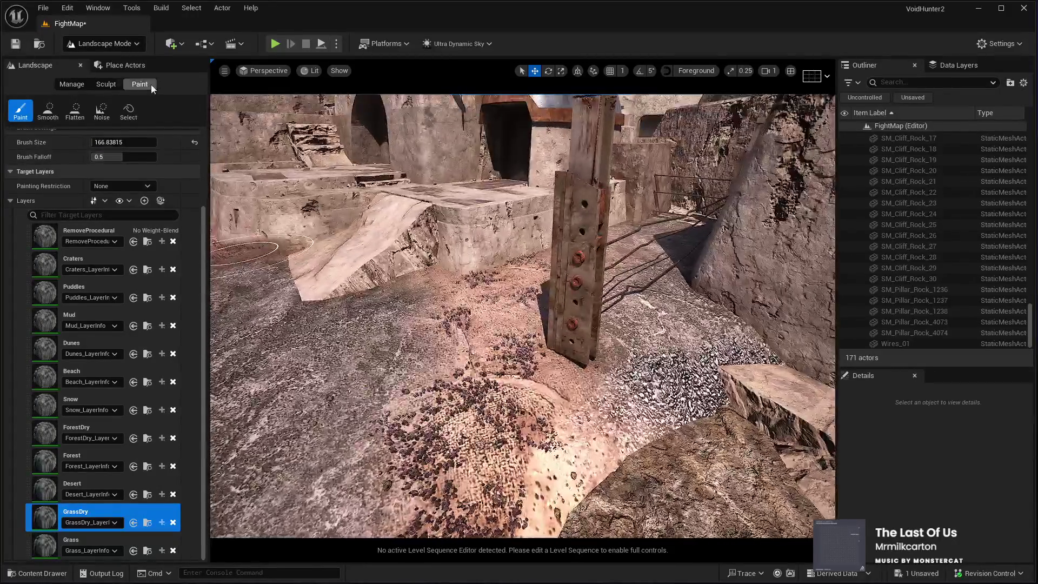
click(106, 84)
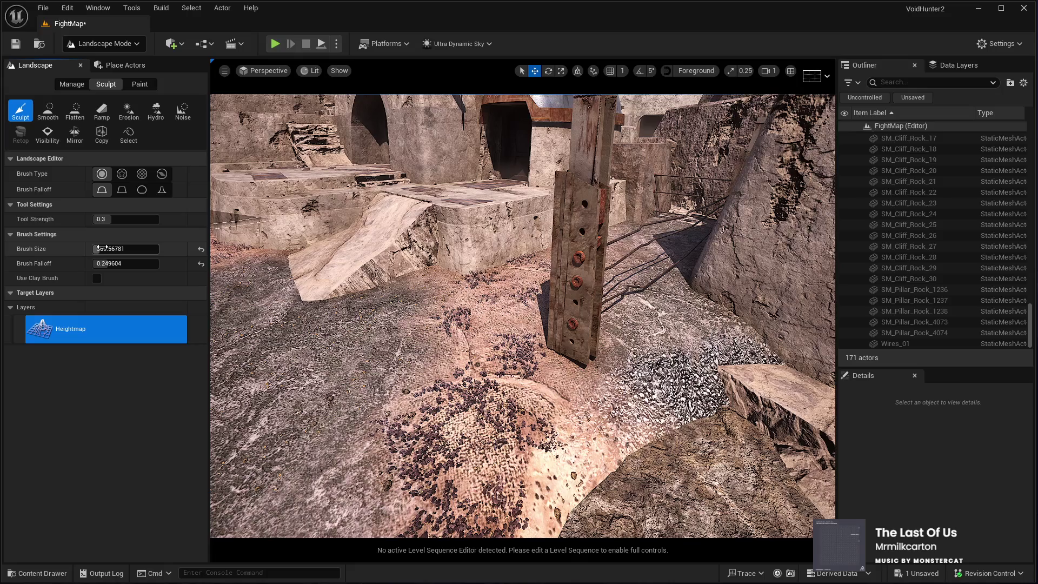
Raise terrain mounds with sculpt brush size about 298, then 137 around the pillar base
drag(99, 247, 48, 247)
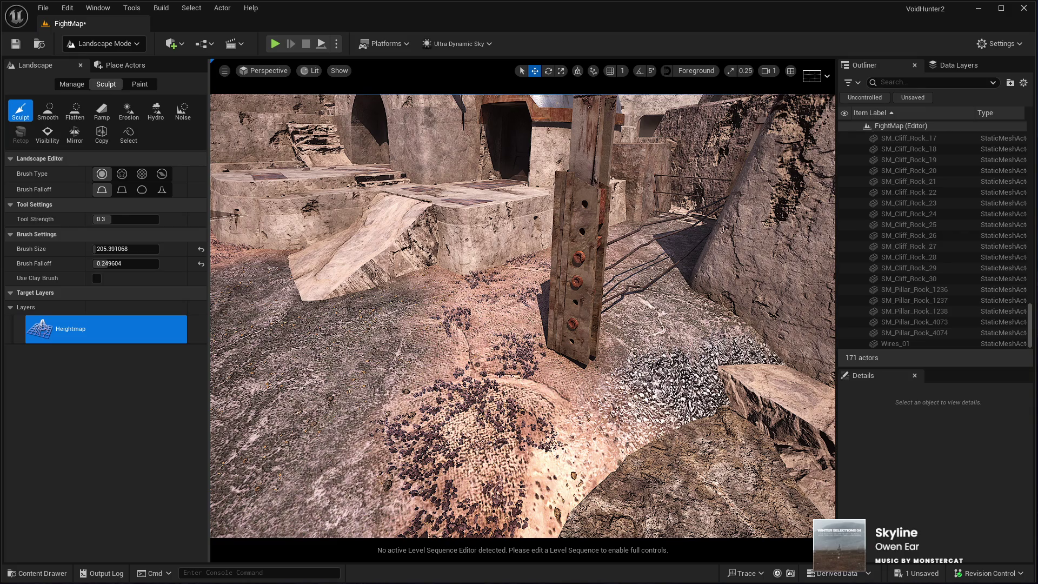
drag(487, 422, 254, 351)
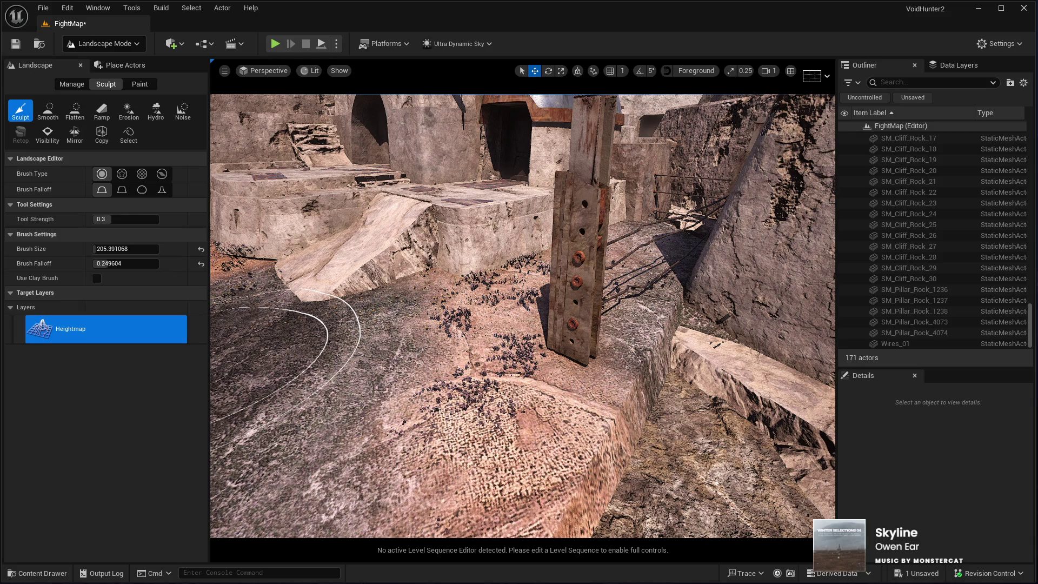
scroll(561, 315, up, 5)
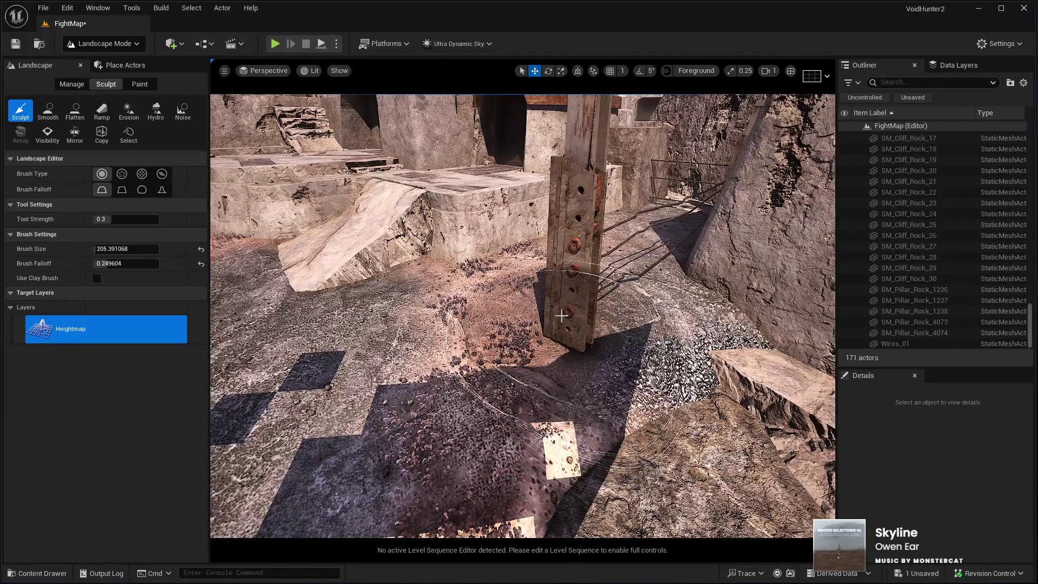
drag(108, 249, 87, 249)
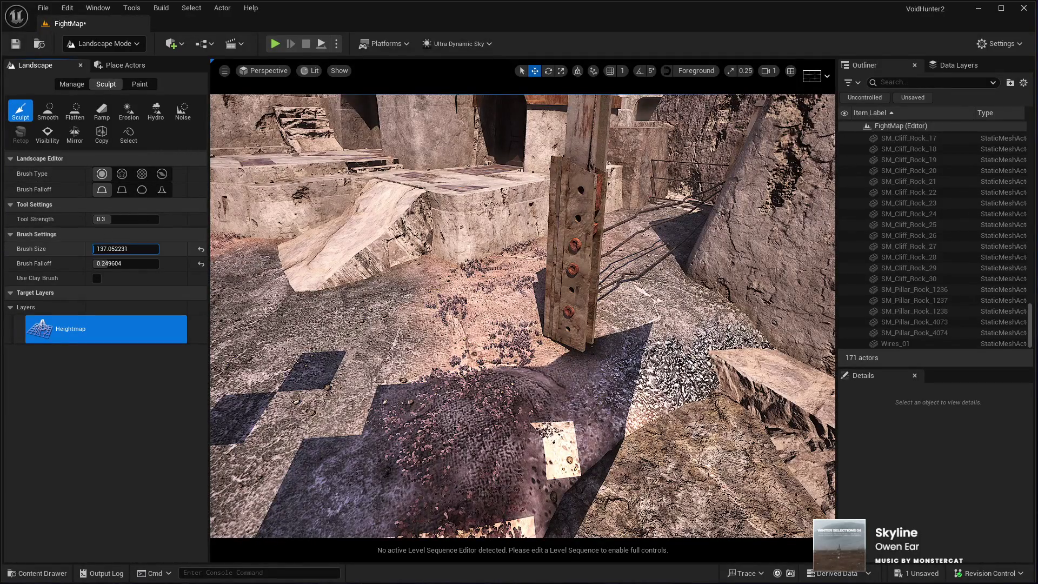
click(579, 322)
mouse_move(580, 323)
mouse_down()
mouse_move(653, 293)
mouse_move(620, 261)
mouse_move(624, 248)
mouse_move(563, 285)
mouse_up()
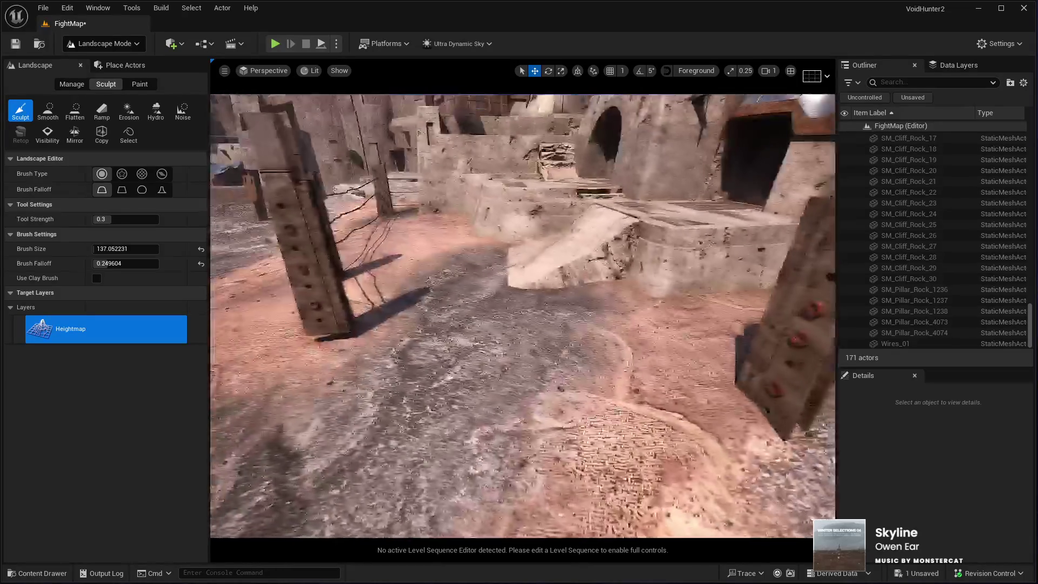
Look around the pillars toward the rock ledge, then switch to painting landscape layers
drag(474, 298, 474, 298)
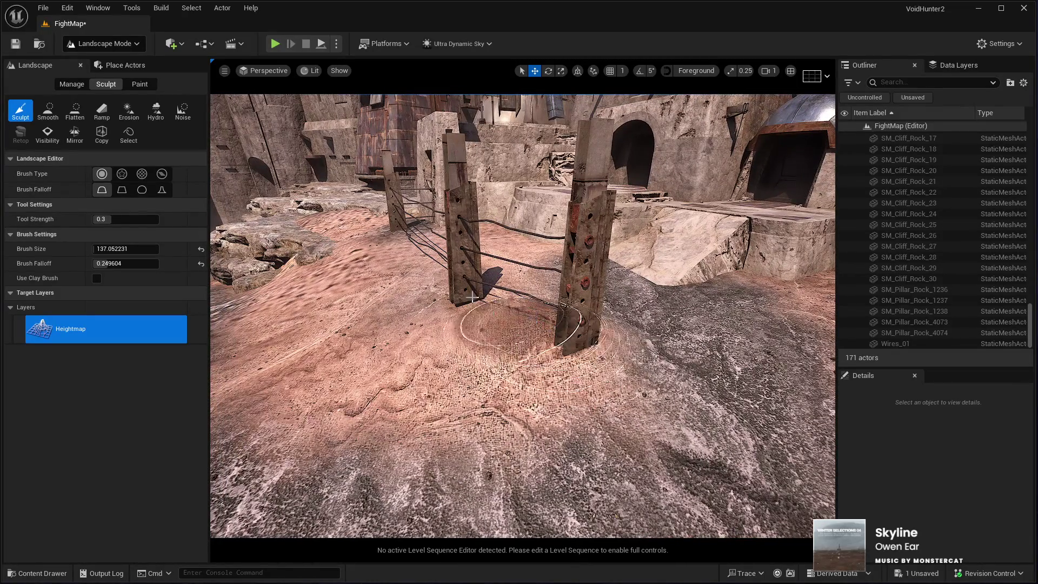
drag(466, 280, 466, 280)
drag(406, 293, 406, 294)
click(130, 85)
Paint GrassDry over the rocky ledge and around the rocks
mouse_move(671, 371)
mouse_down()
mouse_move(595, 378)
mouse_move(405, 443)
mouse_move(497, 363)
mouse_up()
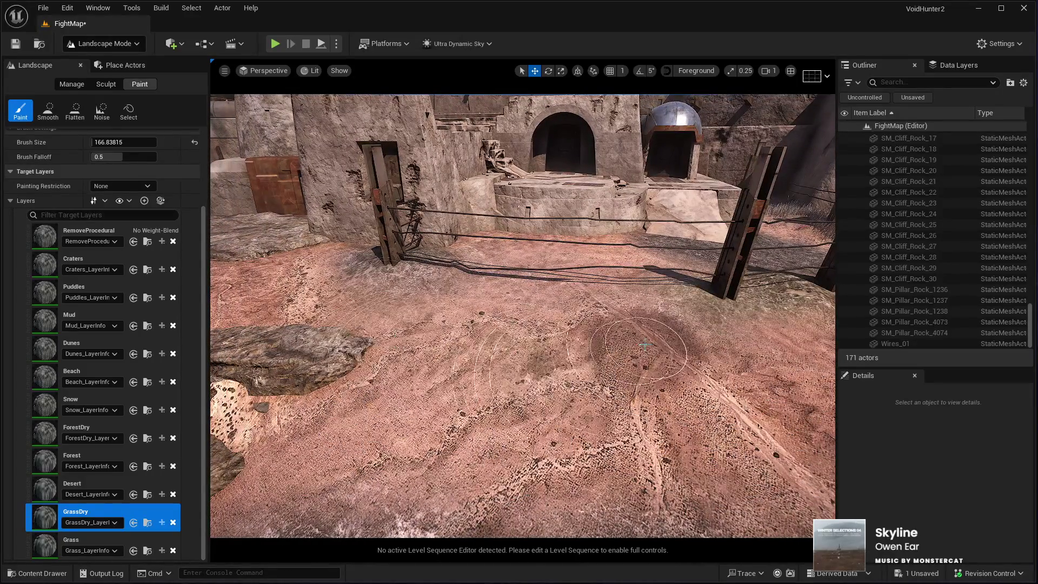
key(s)
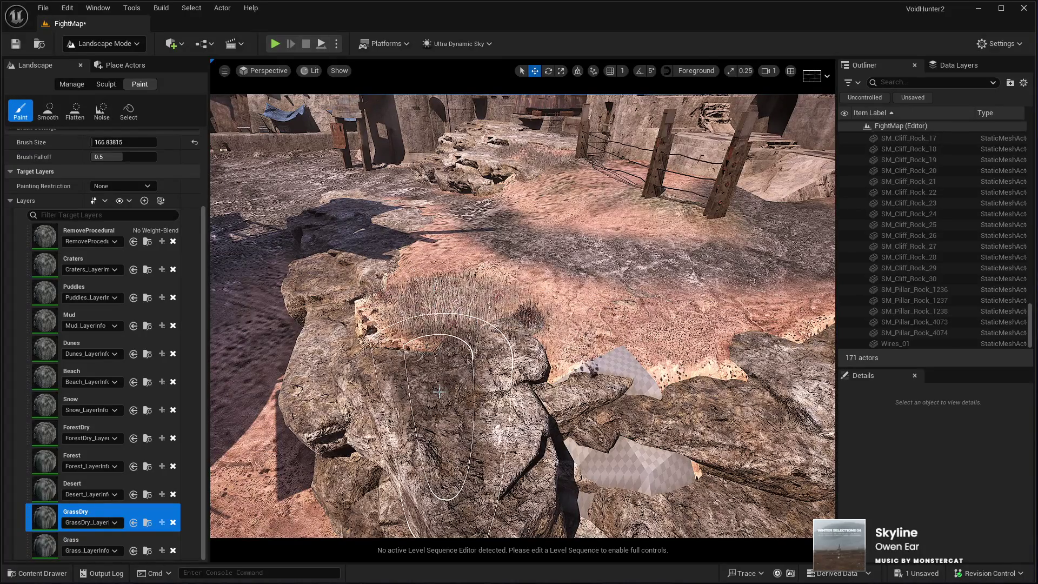
drag(528, 382, 454, 369)
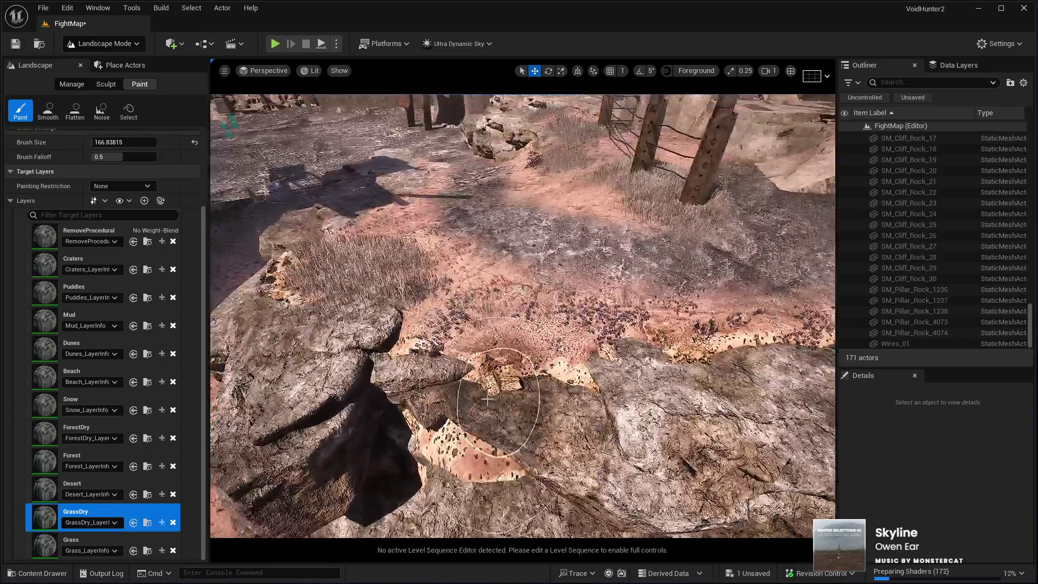
drag(487, 401, 457, 347)
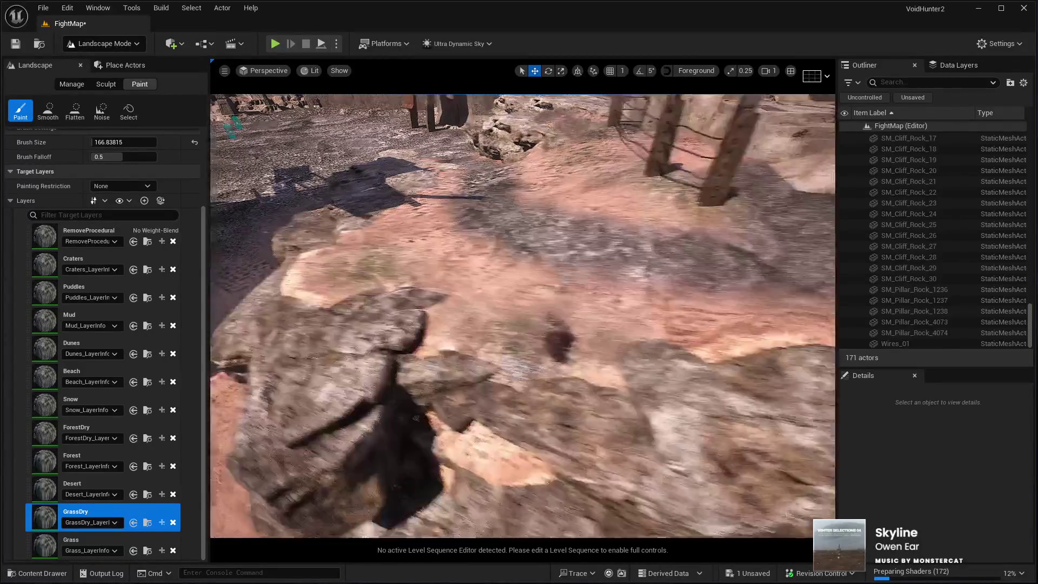
Fly toward the arch and grass, then switch to Foliage Mode
drag(522, 316, 522, 254)
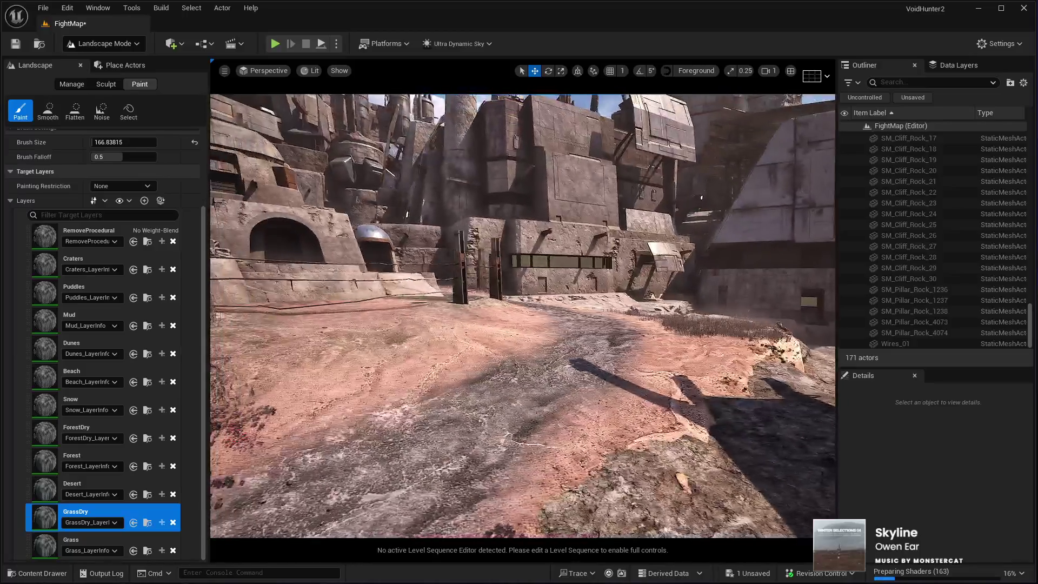
mouse_move(447, 344)
mouse_down()
mouse_move(519, 344)
mouse_move(530, 316)
mouse_up()
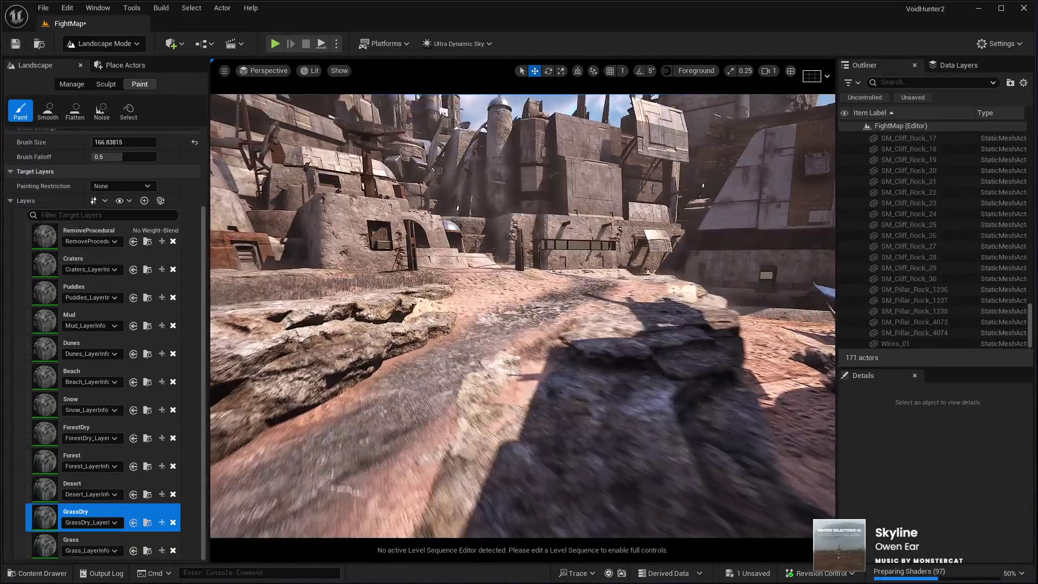
mouse_move(523, 317)
mouse_down()
mouse_move(516, 284)
mouse_move(565, 308)
mouse_move(540, 302)
mouse_move(567, 296)
mouse_up()
key(shift+3)
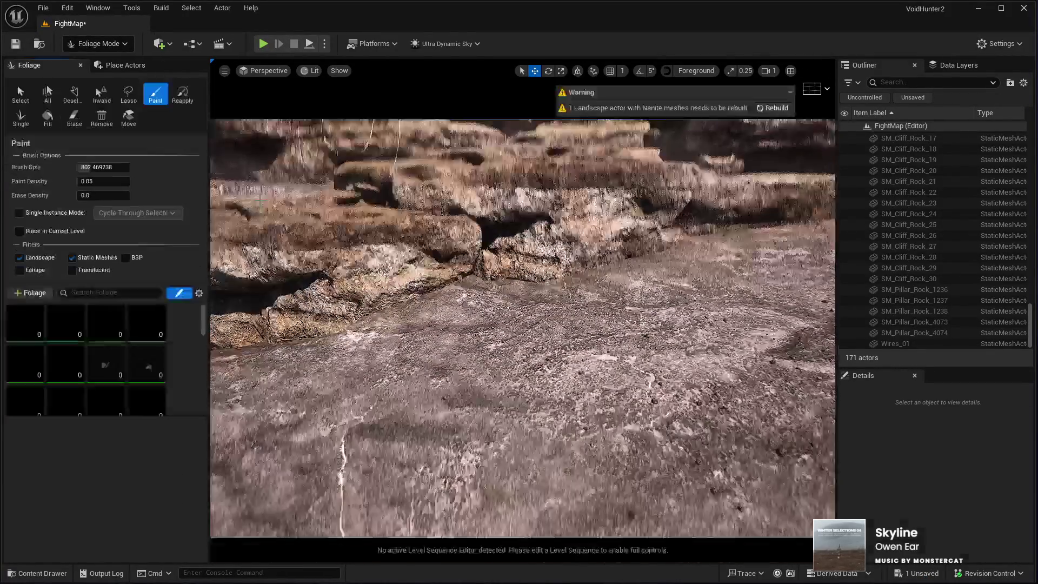
scroll(108, 373, down, 2)
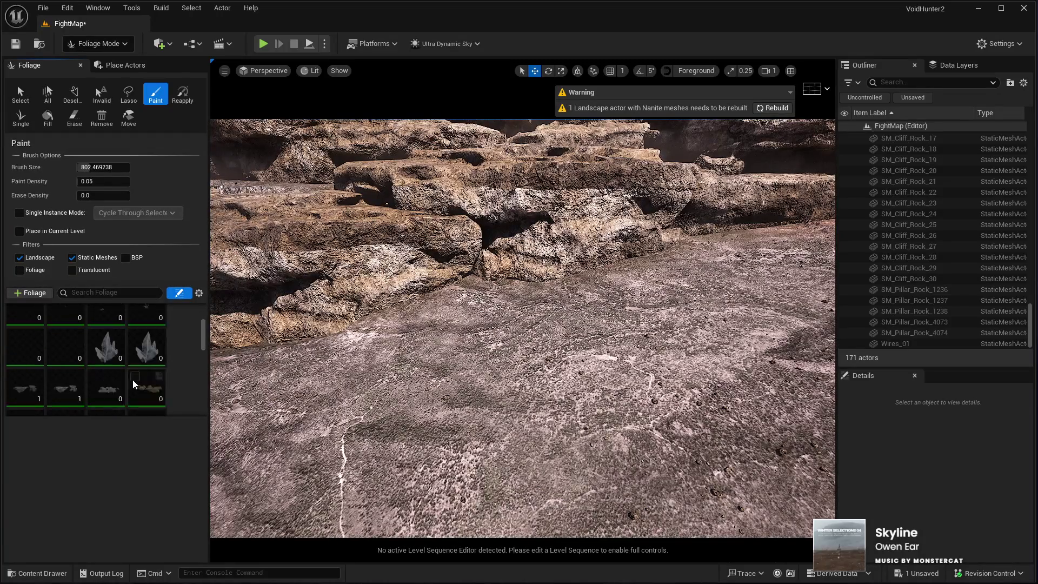
Select 30 foliage types starting at SM_Debris_Dry_Rocks_2 and enable Single Instance placement
click(24, 371)
scroll(123, 377, down, 2)
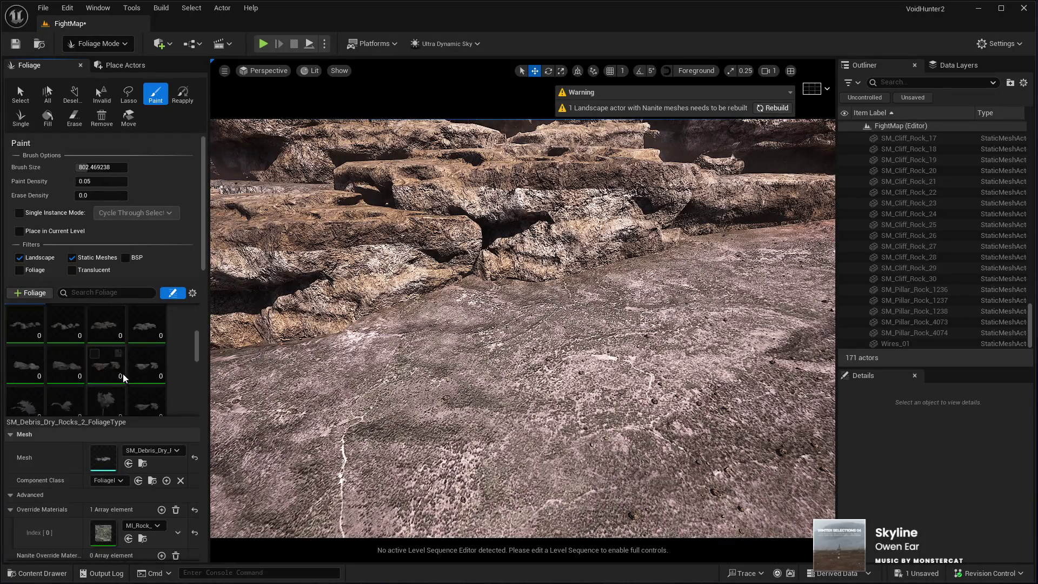
scroll(123, 377, down, 3)
shift+click(64, 349)
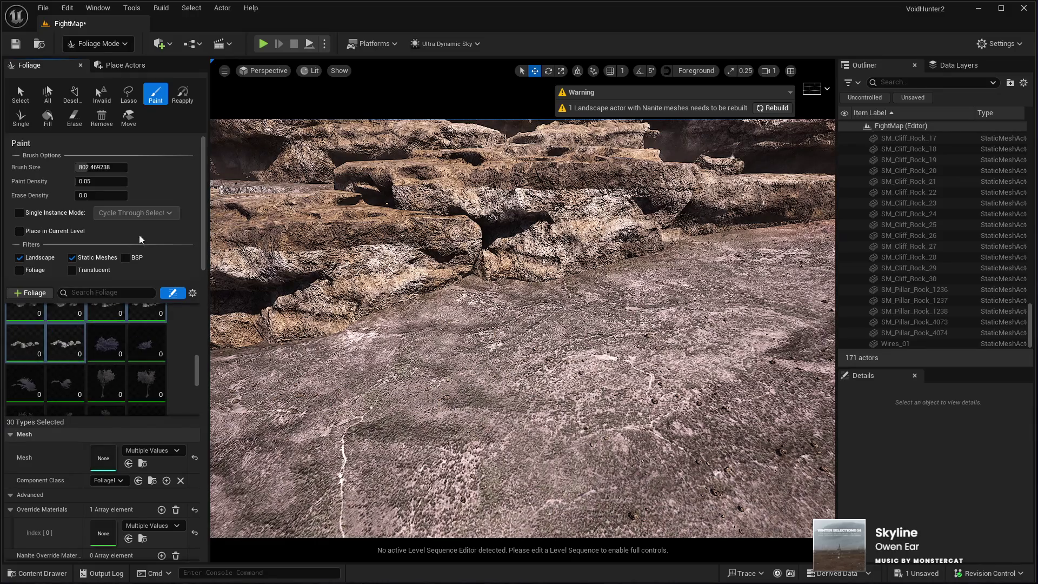
click(19, 213)
mouse_move(327, 289)
mouse_down()
mouse_move(327, 260)
mouse_move(327, 286)
mouse_move(326, 265)
mouse_move(327, 275)
mouse_up()
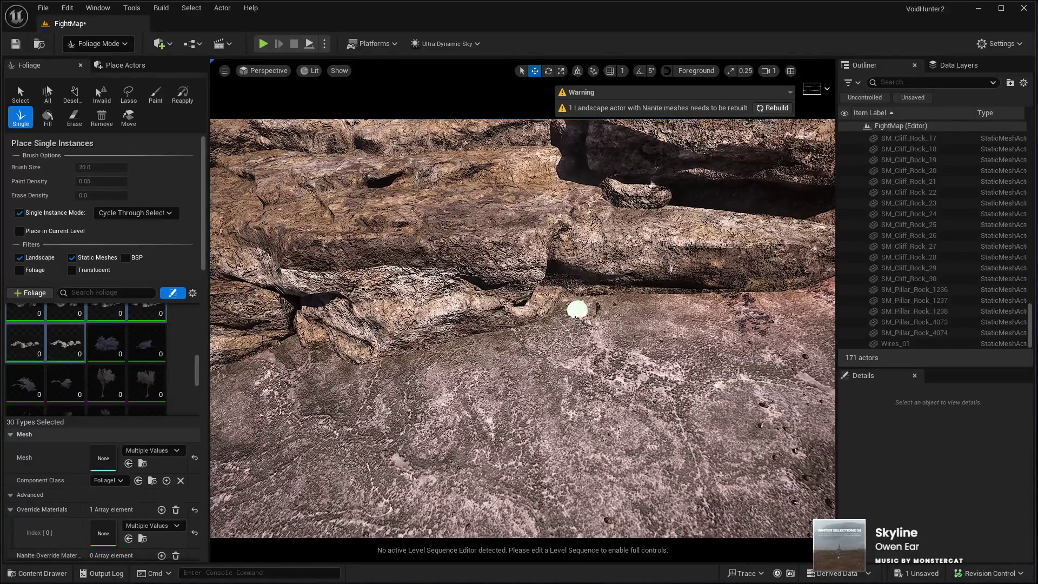
Fly along the rock ledge to the ground below town and place a debris rock by the fence
mouse_move(378, 368)
mouse_down()
mouse_move(392, 351)
mouse_move(719, 341)
mouse_up()
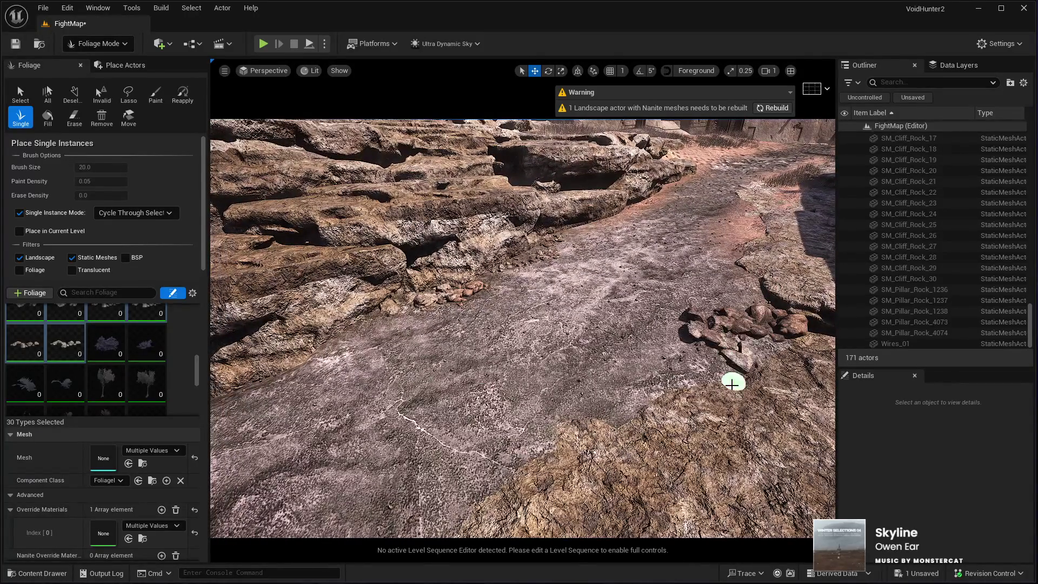
drag(537, 378, 395, 378)
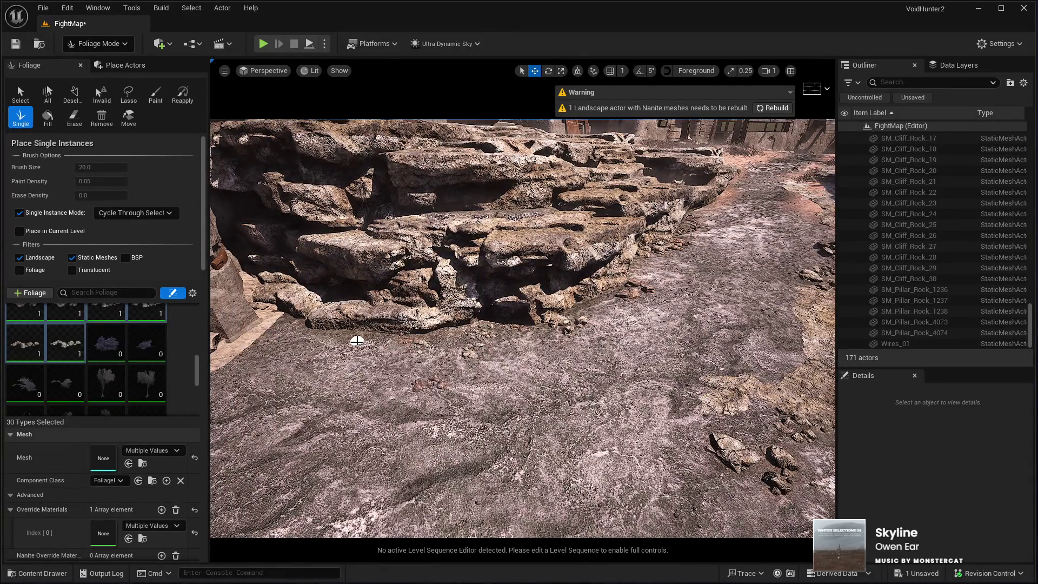
mouse_move(475, 315)
mouse_down()
mouse_move(519, 303)
mouse_move(519, 282)
mouse_move(399, 401)
mouse_up()
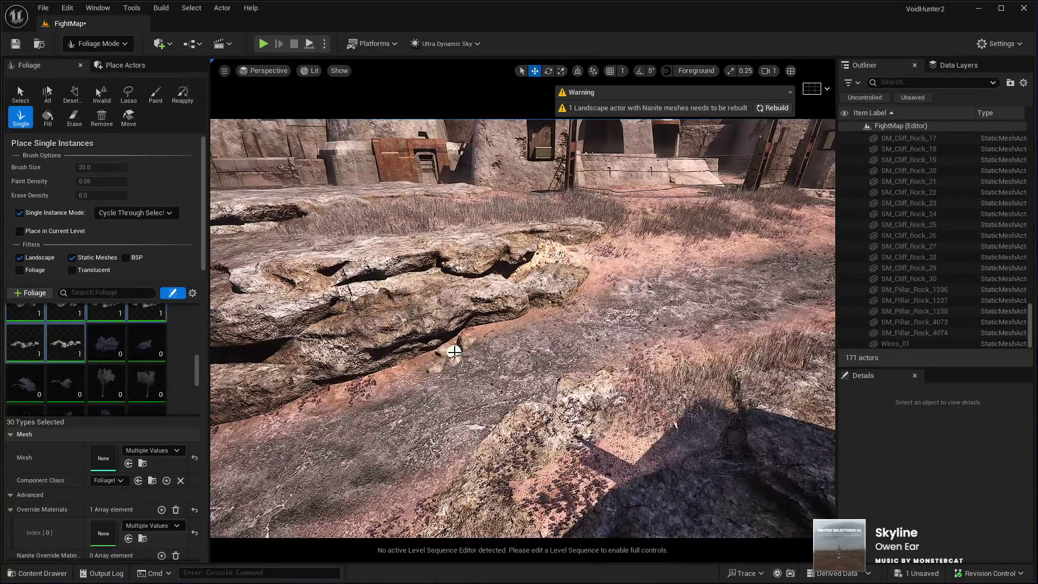
mouse_move(638, 245)
mouse_down()
mouse_move(639, 206)
mouse_move(639, 233)
mouse_up()
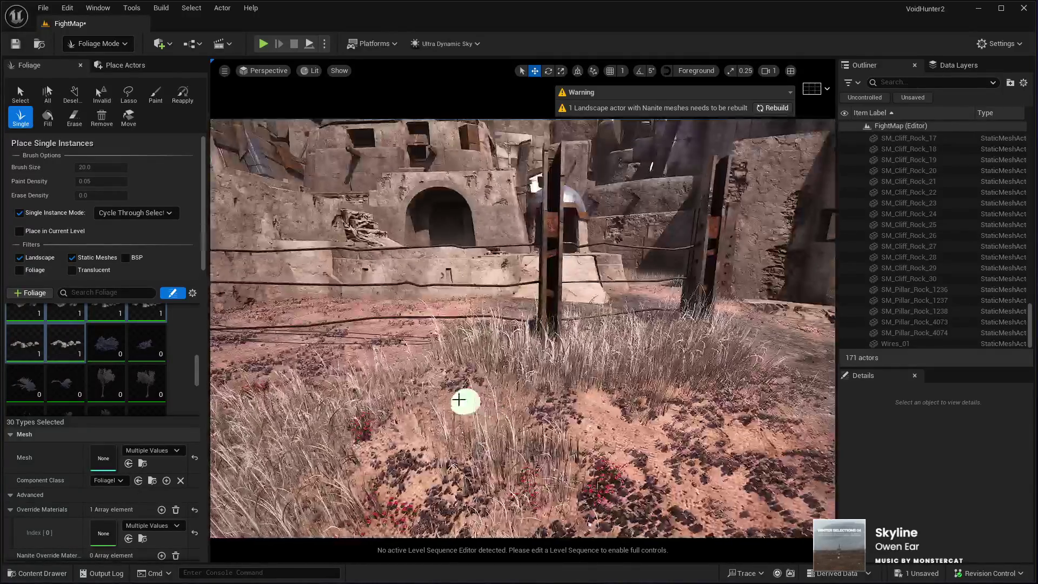
click(459, 399)
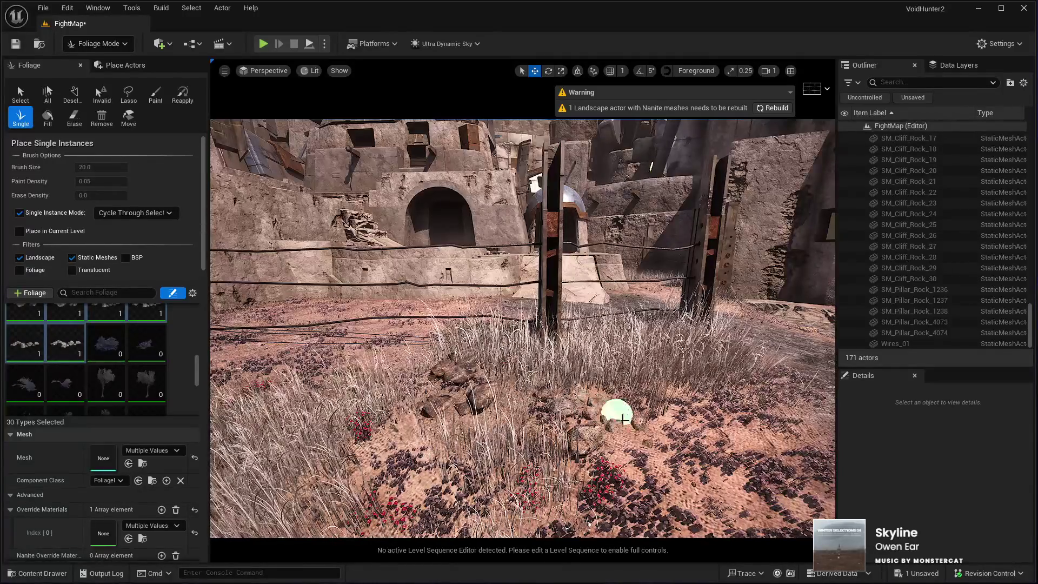
scroll(694, 375, up, 5)
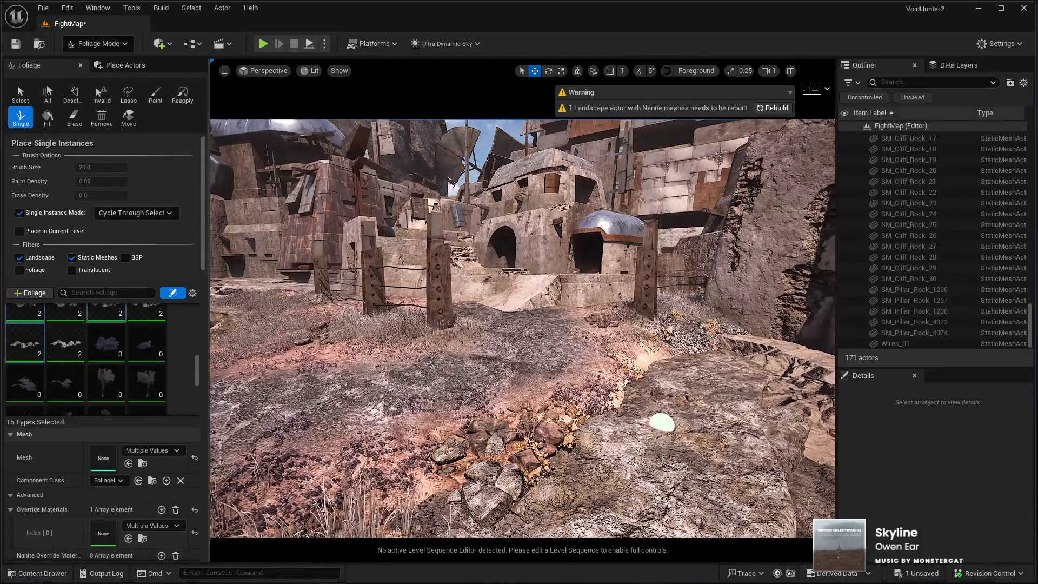
scroll(661, 422, up, 5)
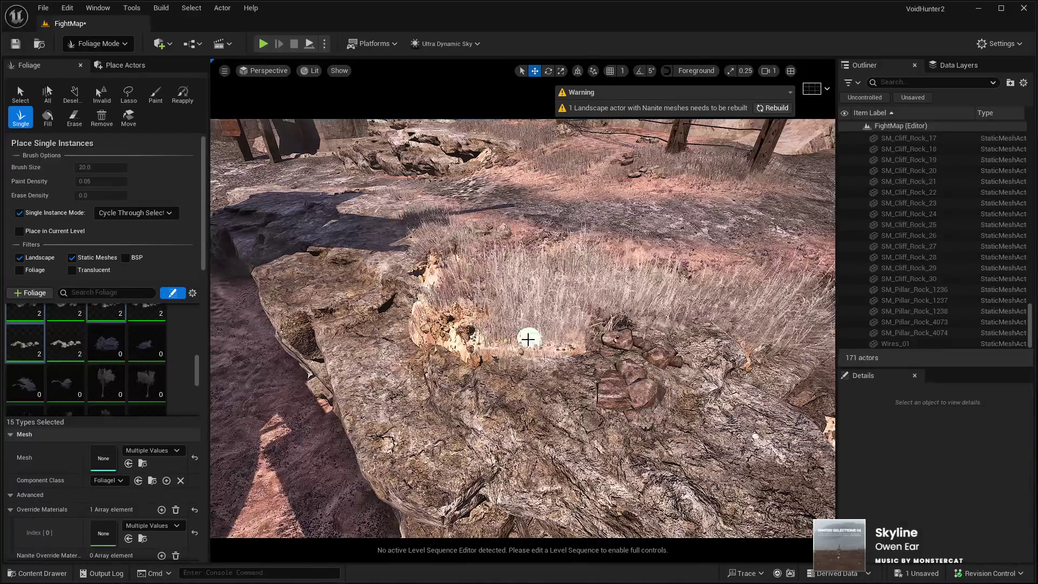
Place three more debris rocks on the grassy and shaded rock ledge
scroll(530, 338, up, 3)
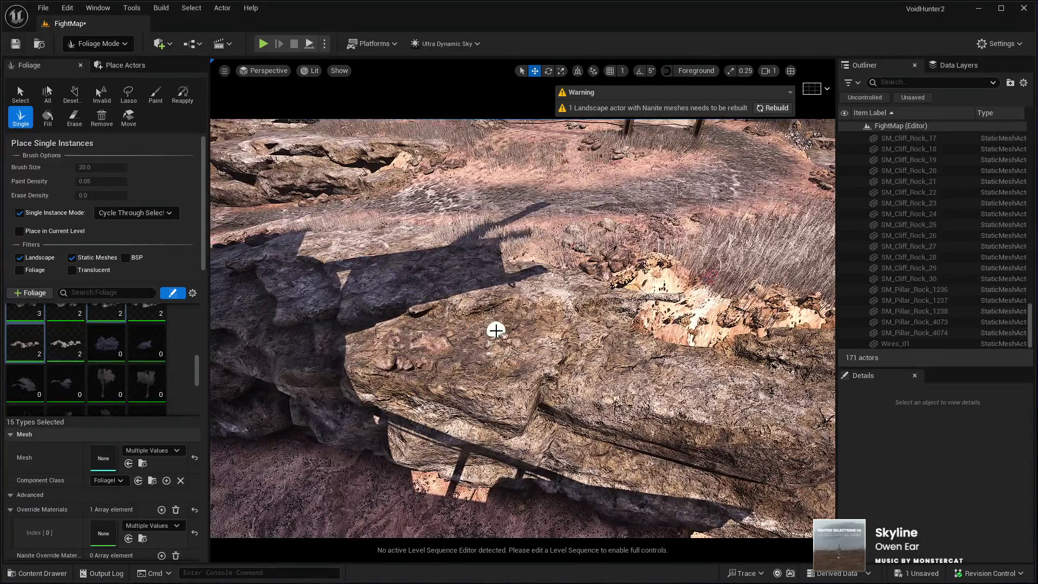
click(494, 329)
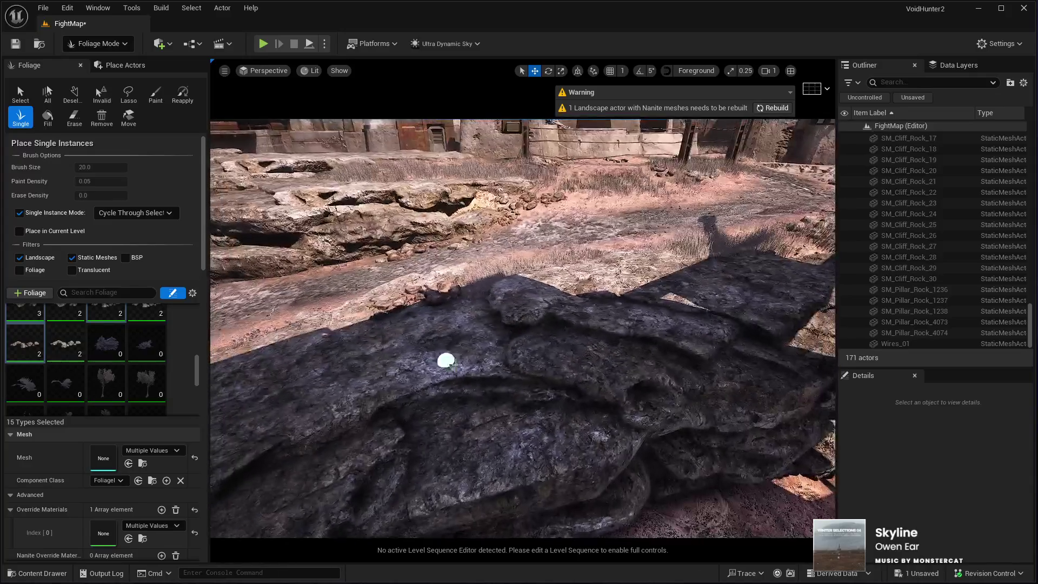
click(293, 407)
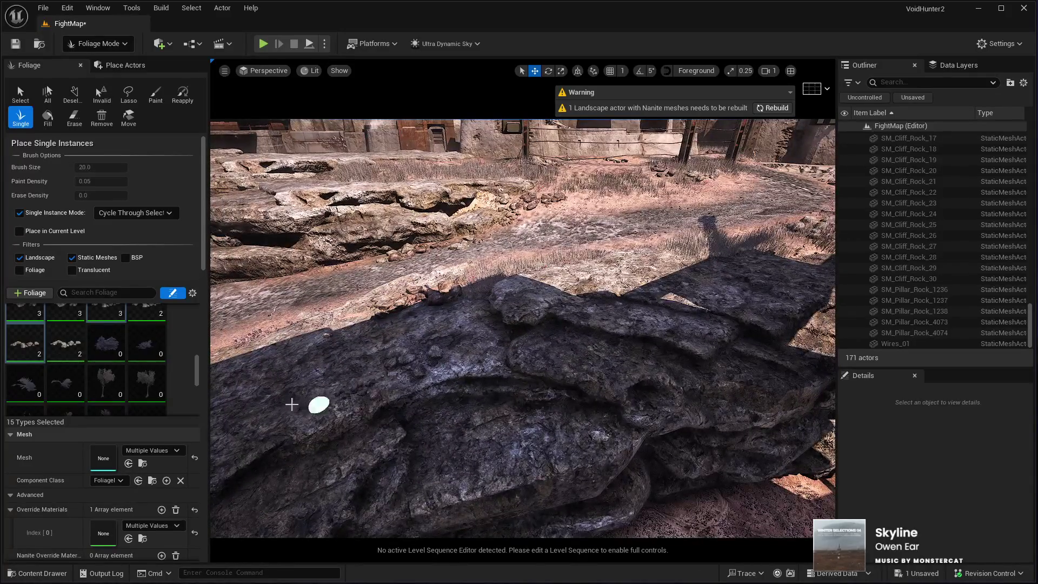
scroll(363, 339, up, 2)
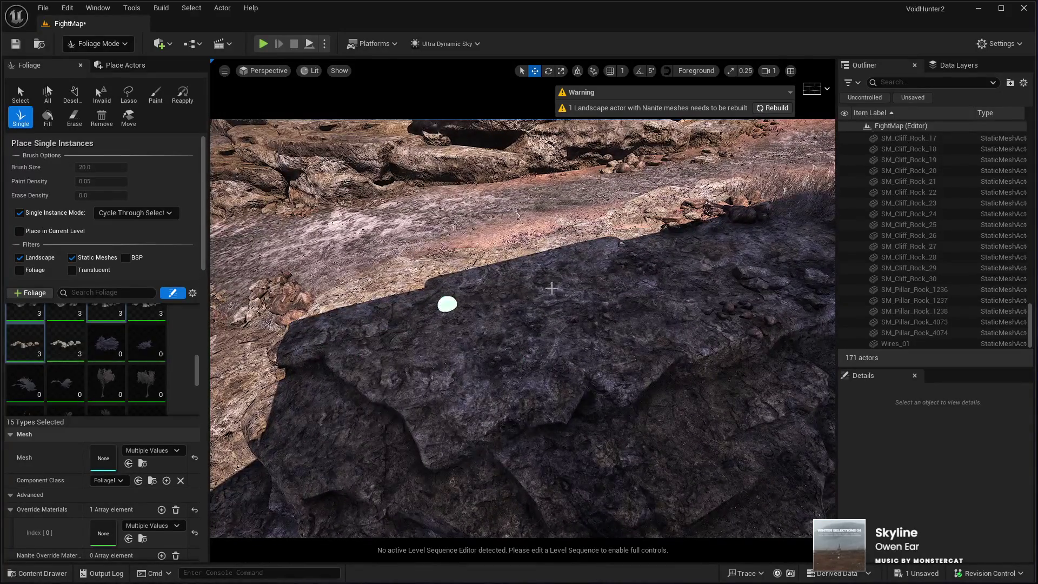
click(447, 301)
scroll(447, 301, up, 2)
scroll(231, 334, down, 2)
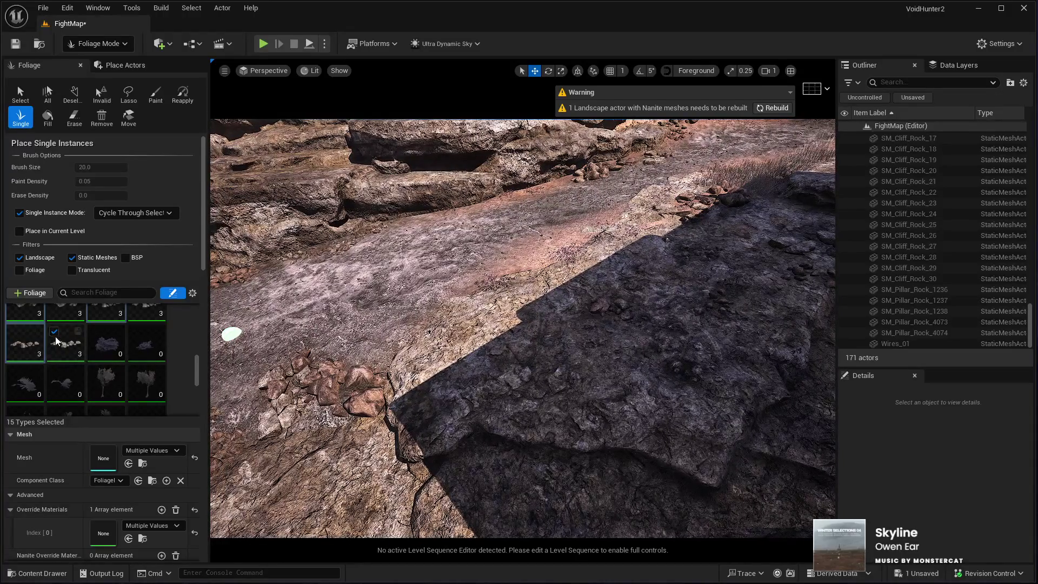
Narrow the foliage selection down to SM_Rock_Boulder_1_FoliageType
click(55, 337)
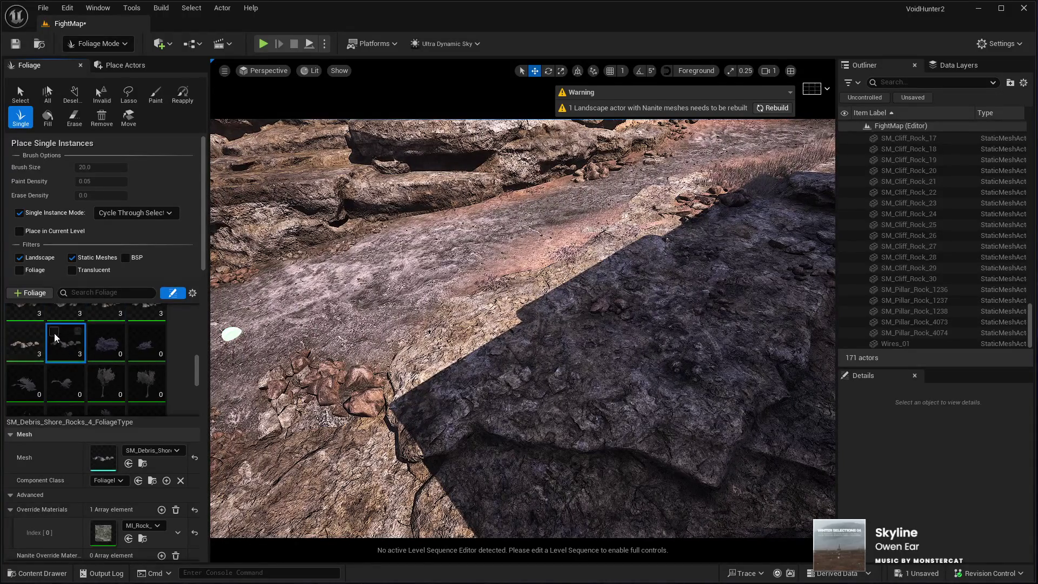
scroll(125, 345, up, 5)
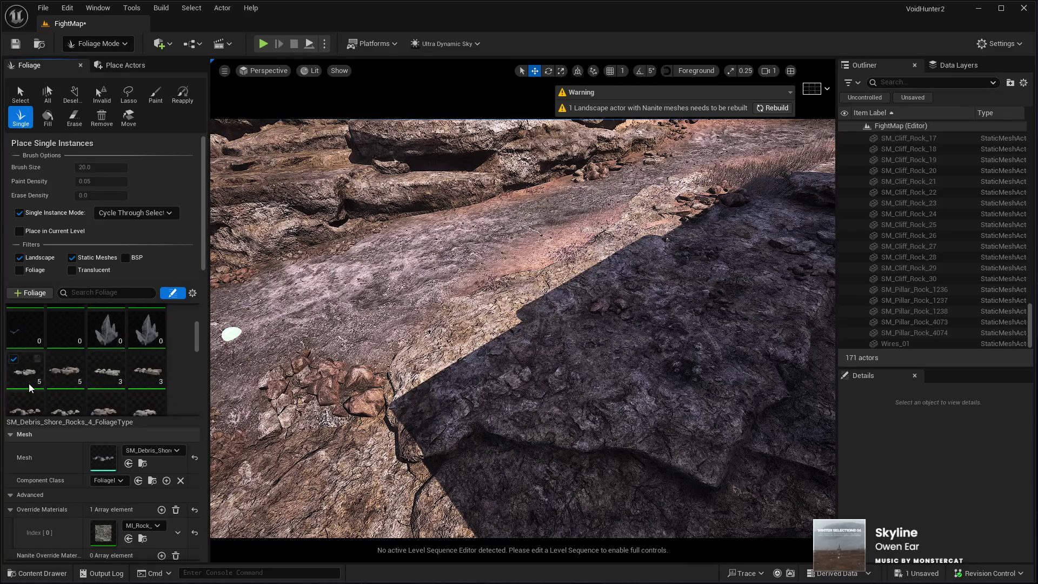
shift+click(21, 366)
scroll(95, 365, down, 8)
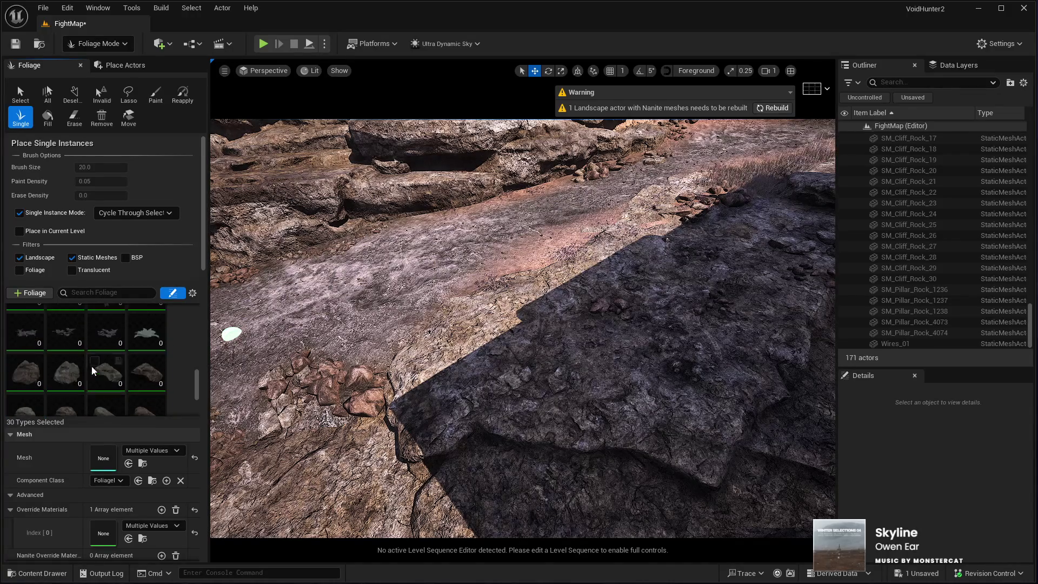
click(53, 377)
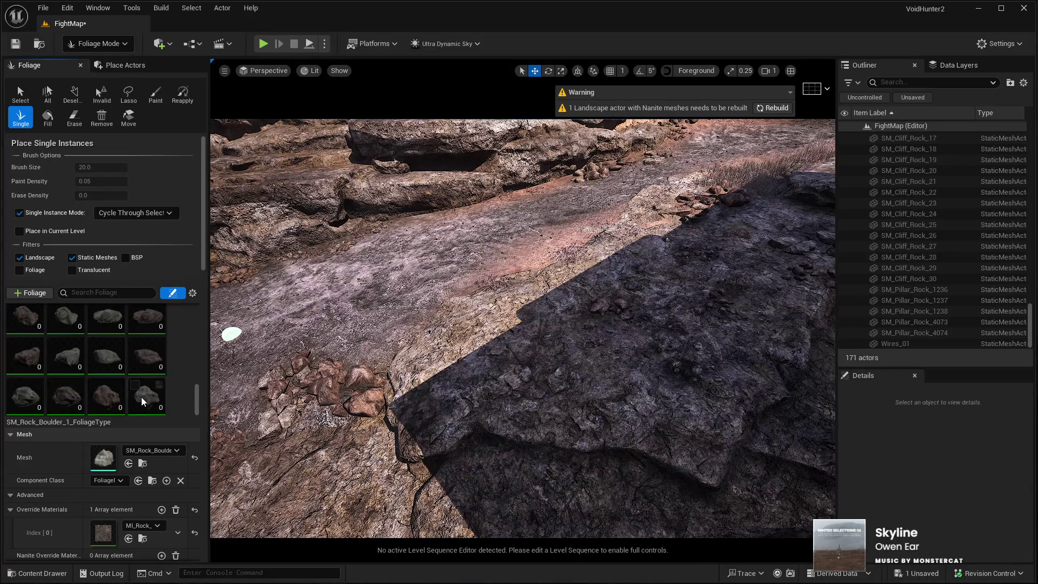
shift+click(140, 398)
Try placing boulders on the grassy ground below the town, undoing the pink rock, tall rock and large boulder
scroll(436, 292, up, 3)
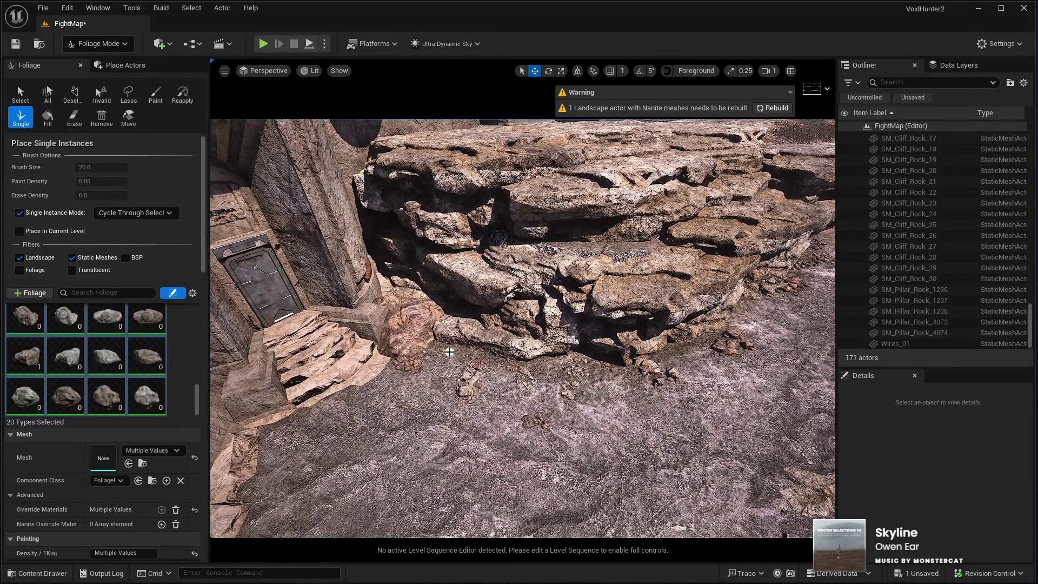
key(ctrl+z)
key(ctrl+z)
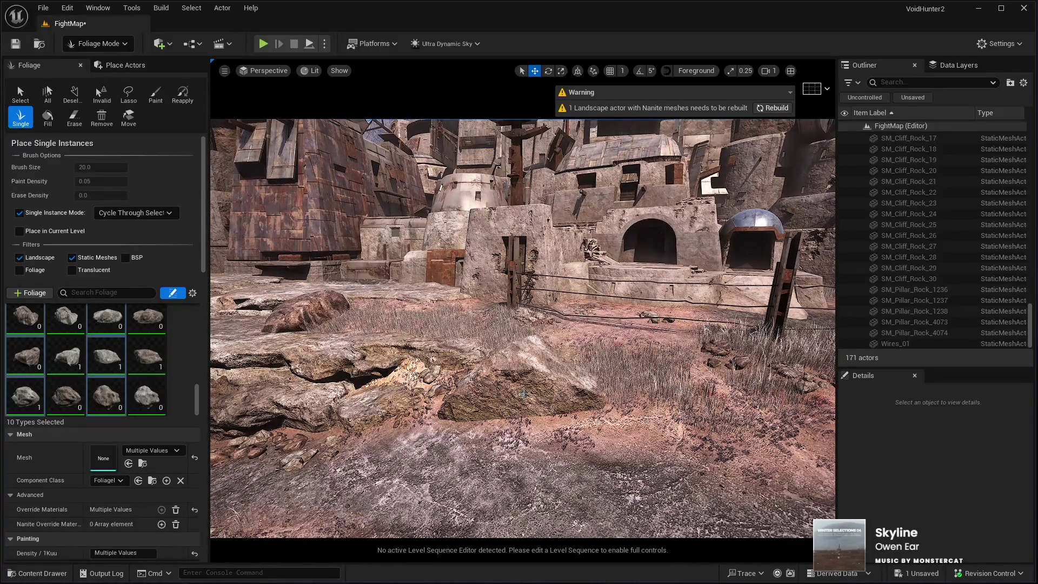
click(524, 393)
key(ctrl+z)
click(535, 382)
key(ctrl+z)
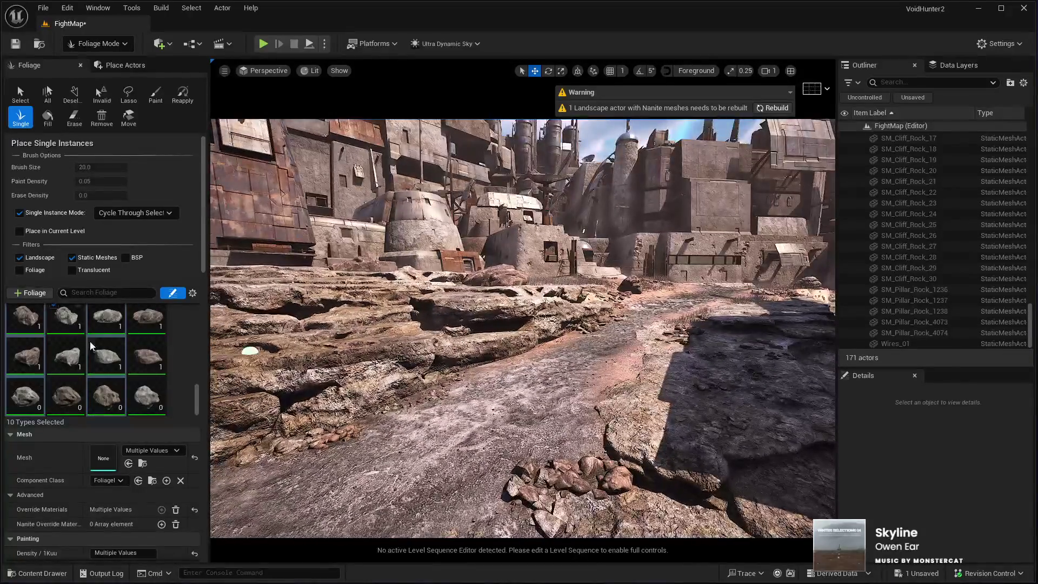
Reselect the boulder foliage types, starting from SM_Rock_Boulder_9 and SM_Rock_Boulder_1
click(146, 402)
scroll(121, 366, up, 3)
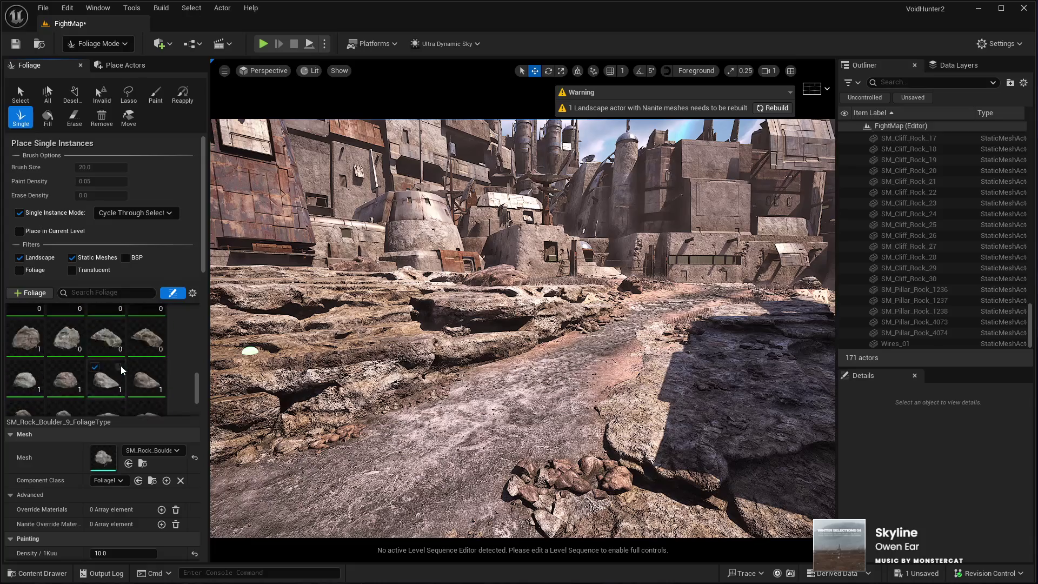
click(31, 410)
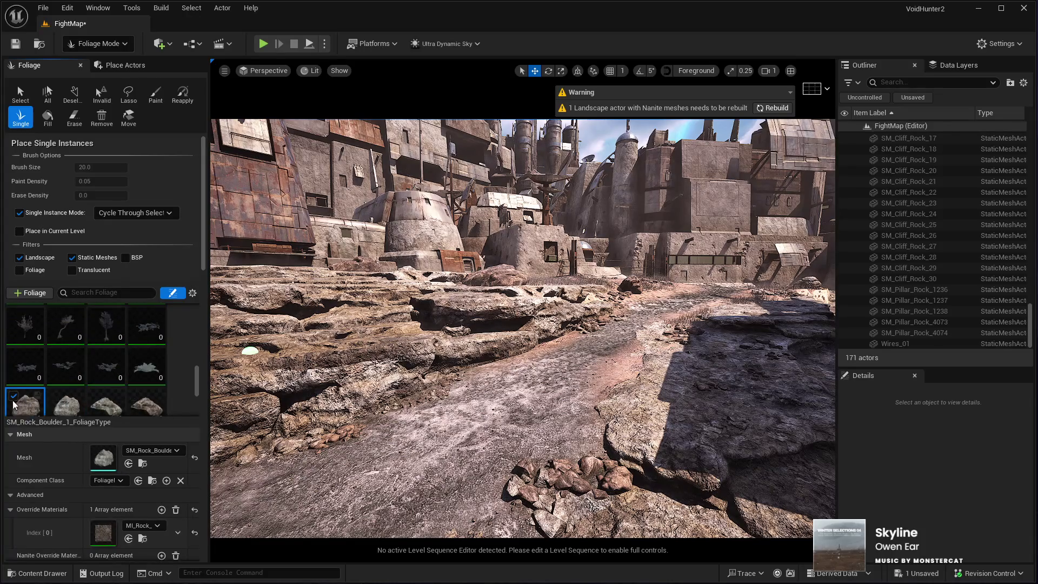
scroll(66, 397, down, 3)
shift+click(144, 406)
scroll(134, 387, up, 3)
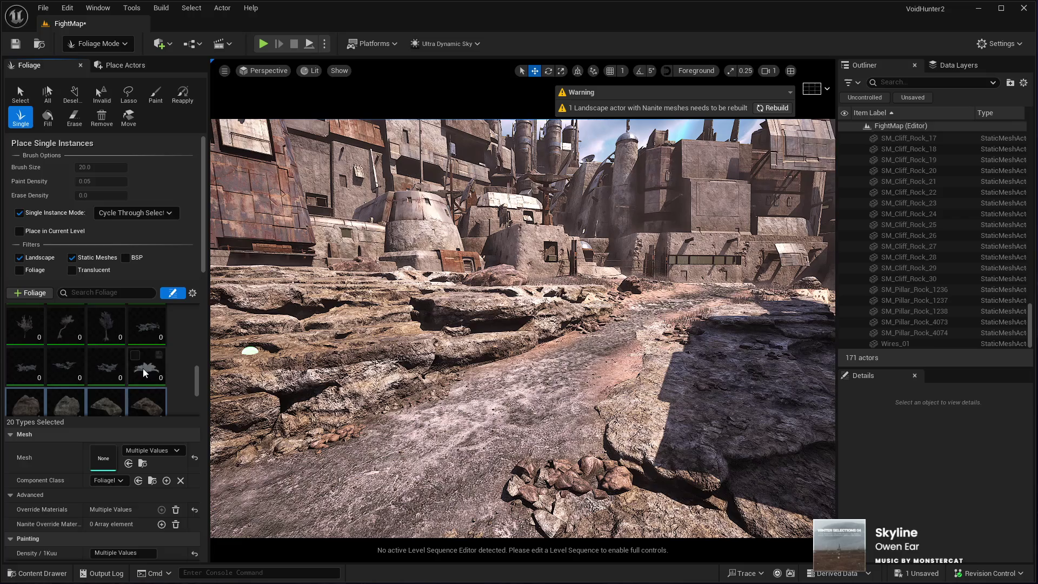
Select Undergrown_Set4 plus three more undergrowth plant types, four in total
click(106, 372)
shift+click(25, 367)
ctrl+click(145, 324)
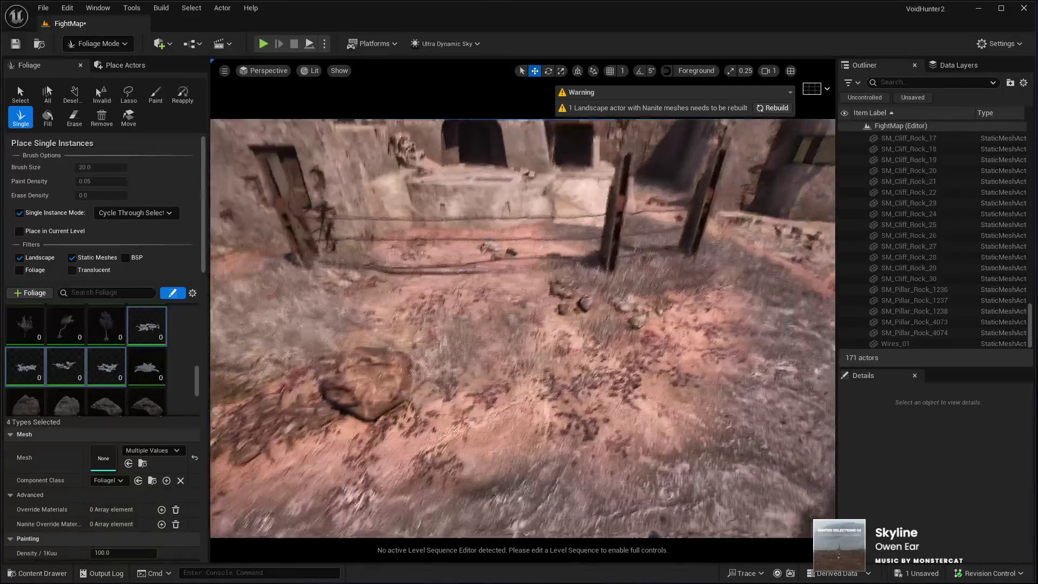
Place purple plants inside the fenced yard, by the fence posts, and near the large rock and wall
click(528, 287)
click(549, 325)
click(690, 310)
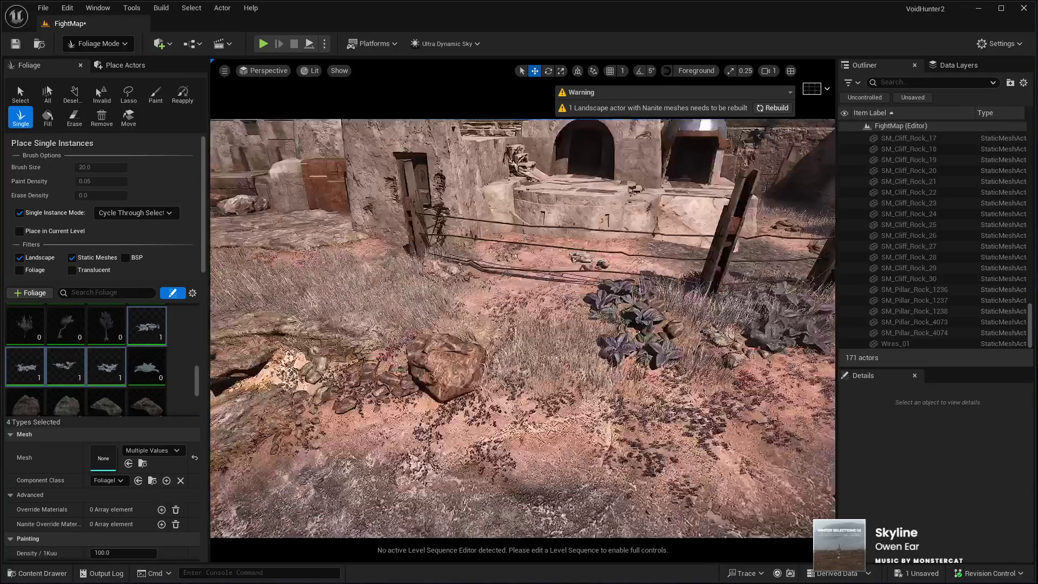
click(432, 276)
click(432, 276)
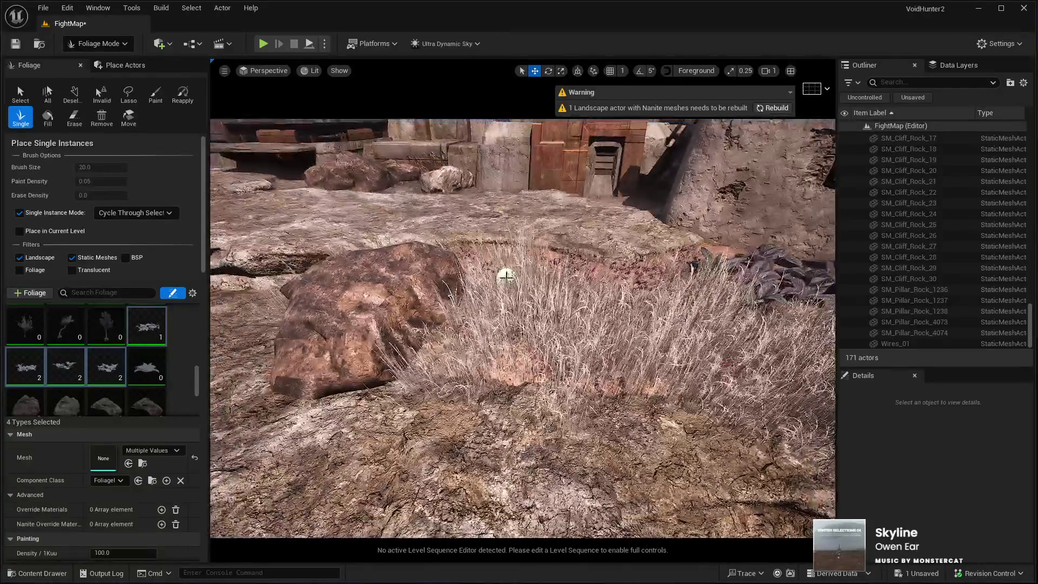
click(502, 282)
click(520, 325)
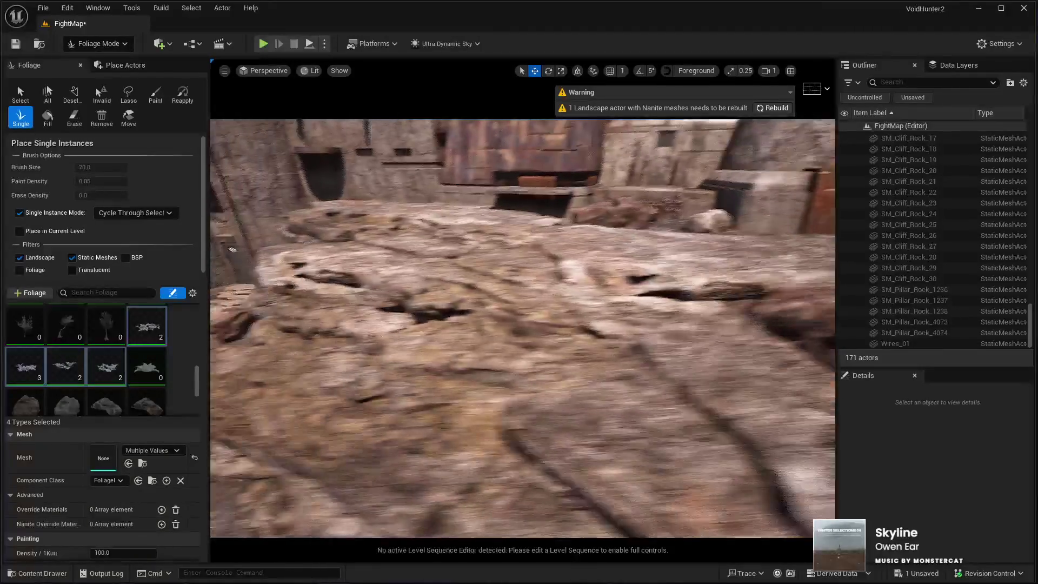
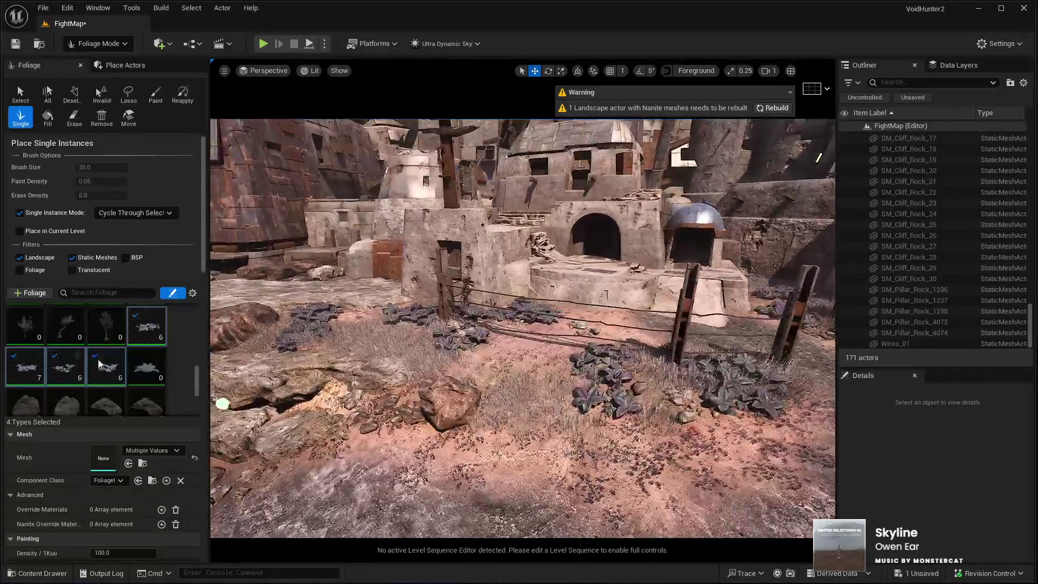
Select four bush foliage types in the palette, then pick SM_Debris_Shore_Rocks_4
scroll(128, 356, up, 3)
scroll(129, 362, up, 5)
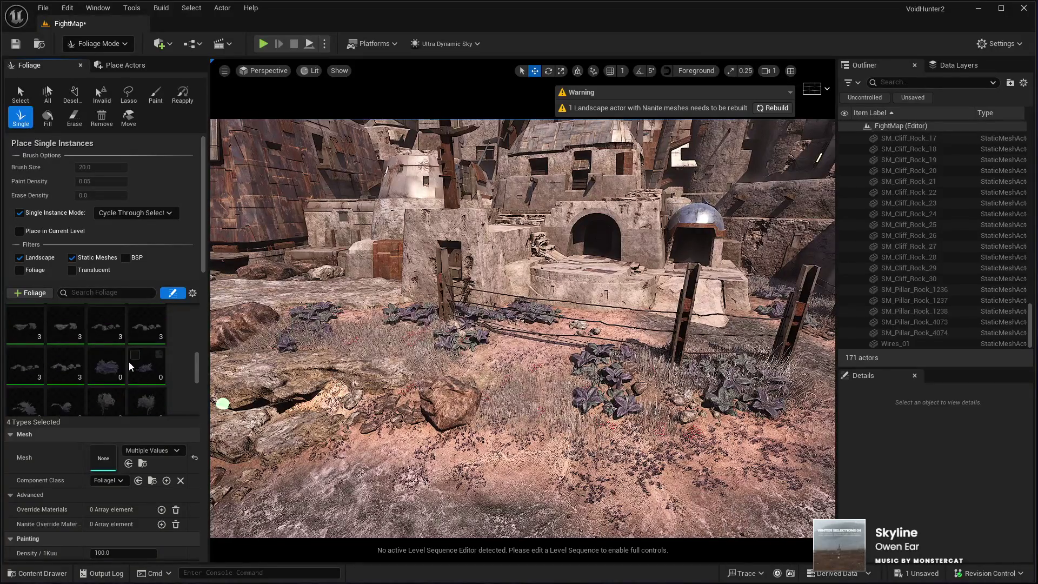
scroll(135, 372, up, 3)
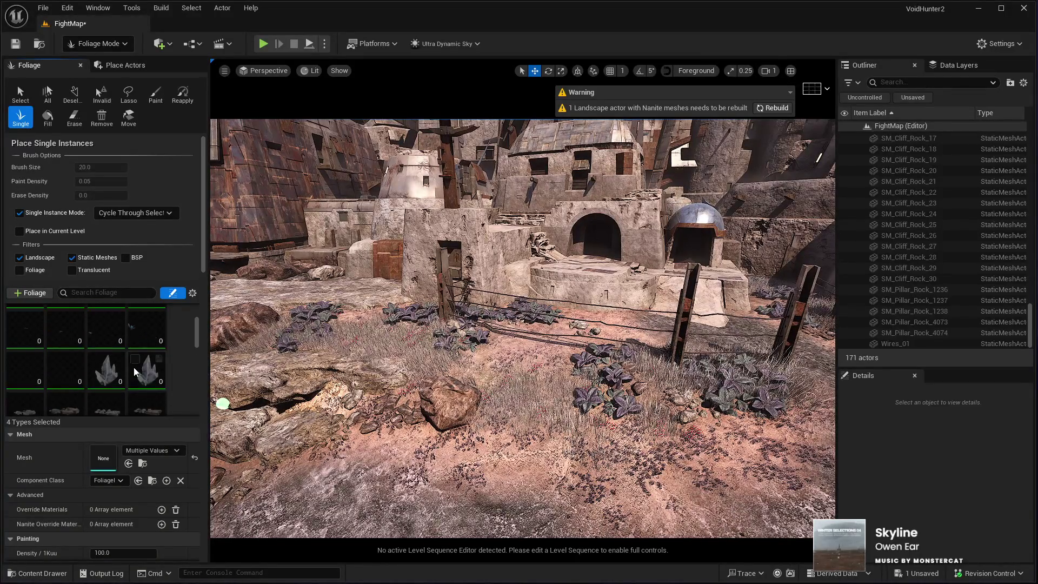
scroll(134, 367, down, 5)
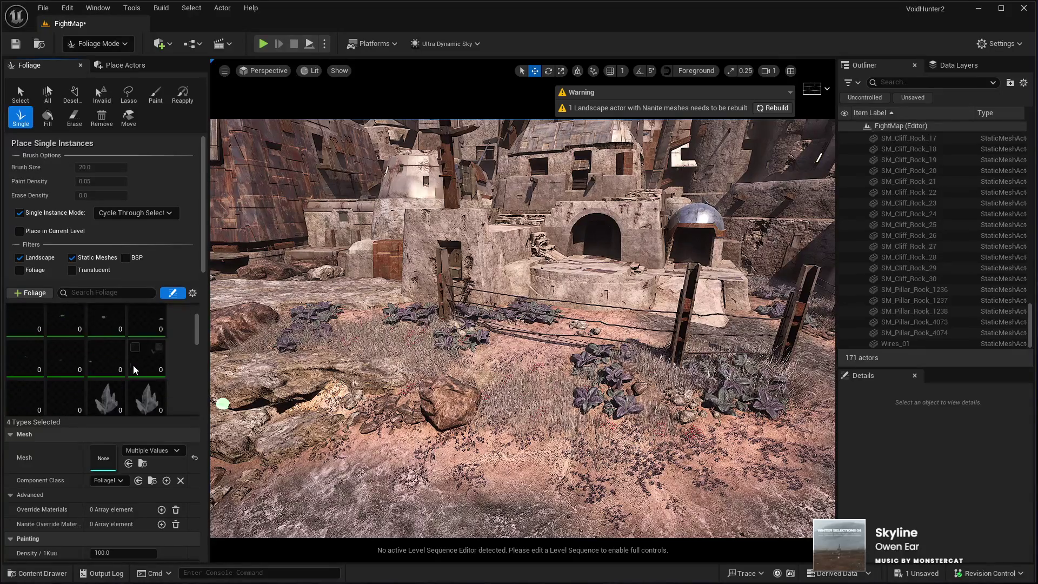
scroll(134, 370, down, 2)
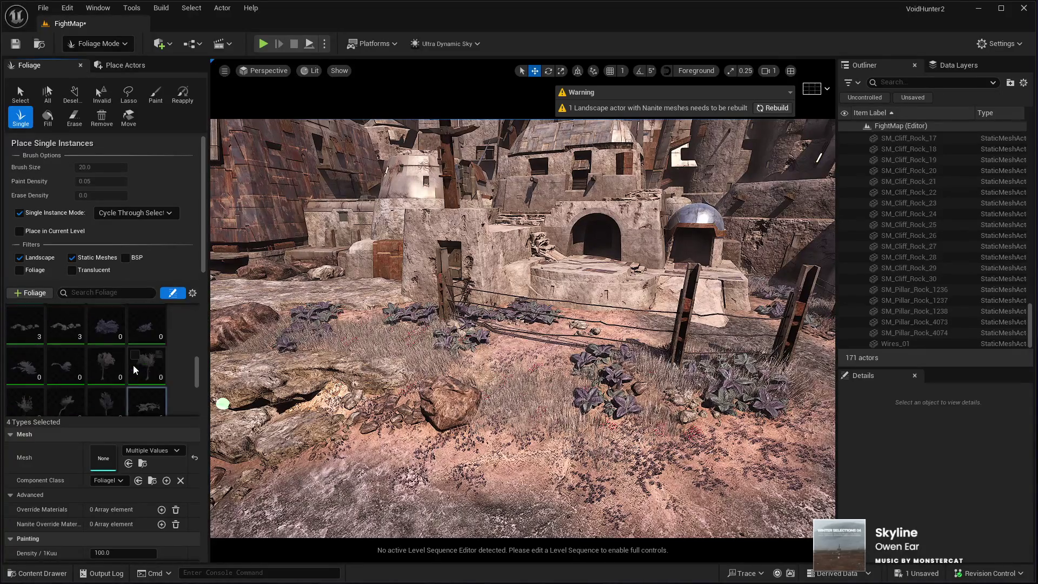
click(105, 336)
shift+click(65, 364)
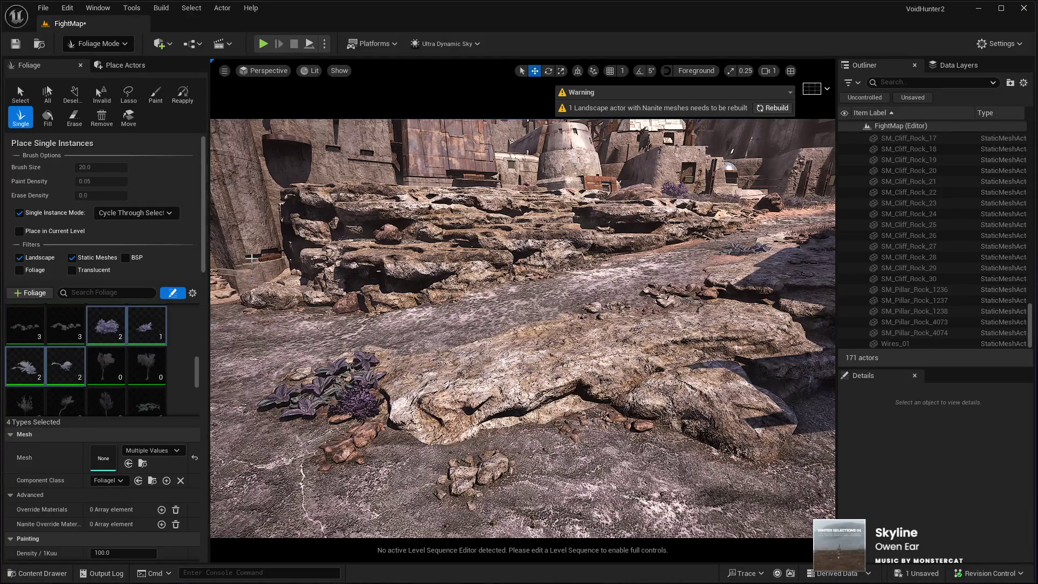
click(95, 314)
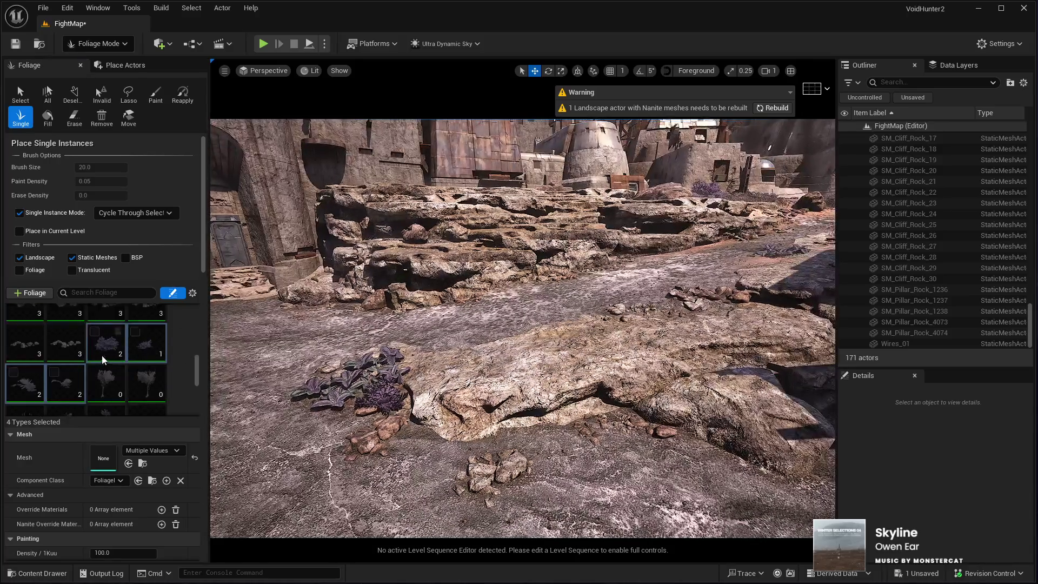
click(68, 335)
Select all 30 foliage types with Ctrl+A and enable them all for placement
scroll(93, 367, down, 3)
scroll(93, 366, up, 2)
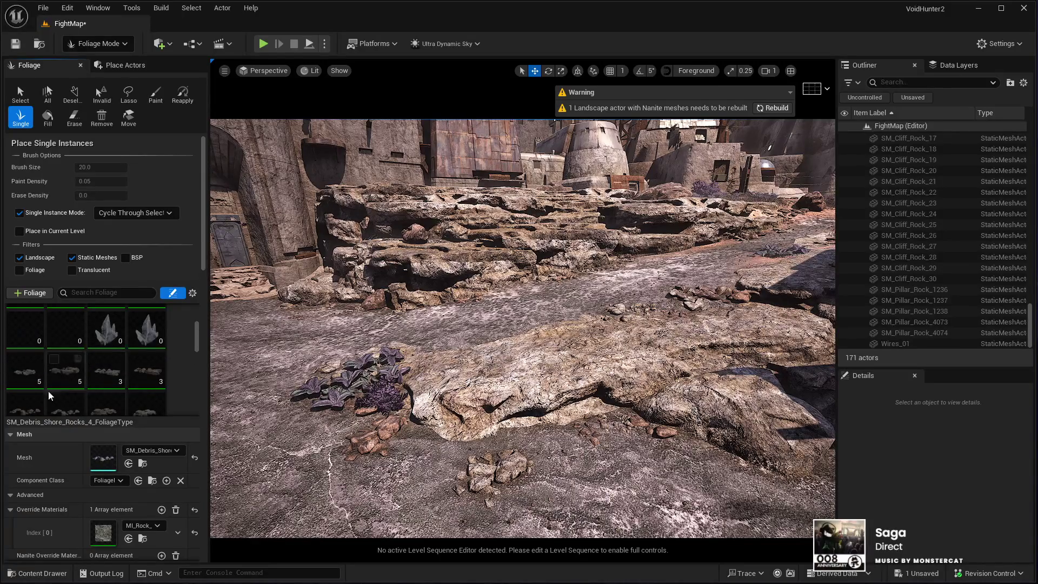
key(ctrl+a)
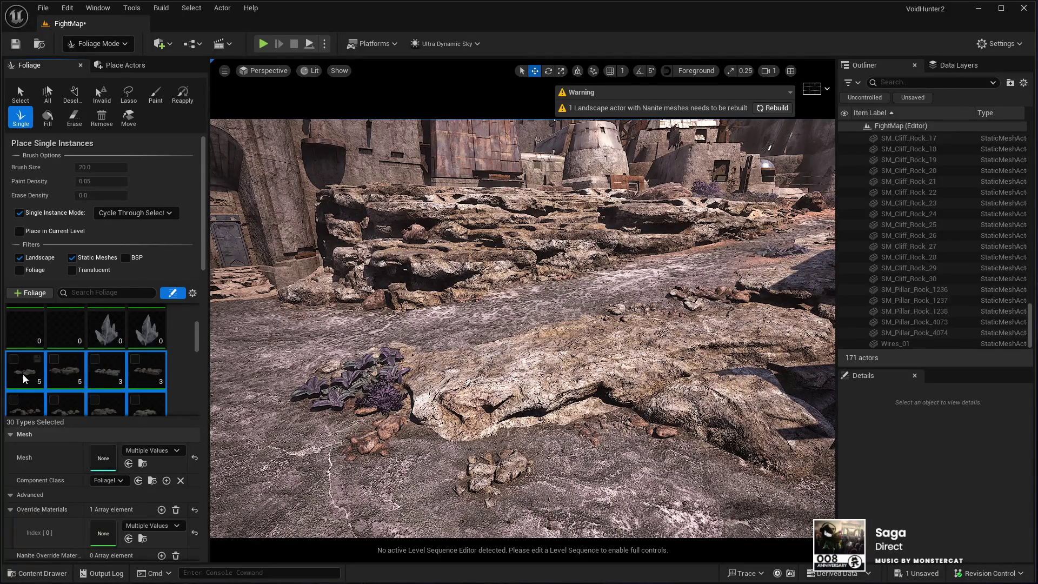
click(13, 359)
Place four rock debris clusters on the ground below the dark and sunlit rock ledges
scroll(105, 374, down, 3)
scroll(106, 375, down, 2)
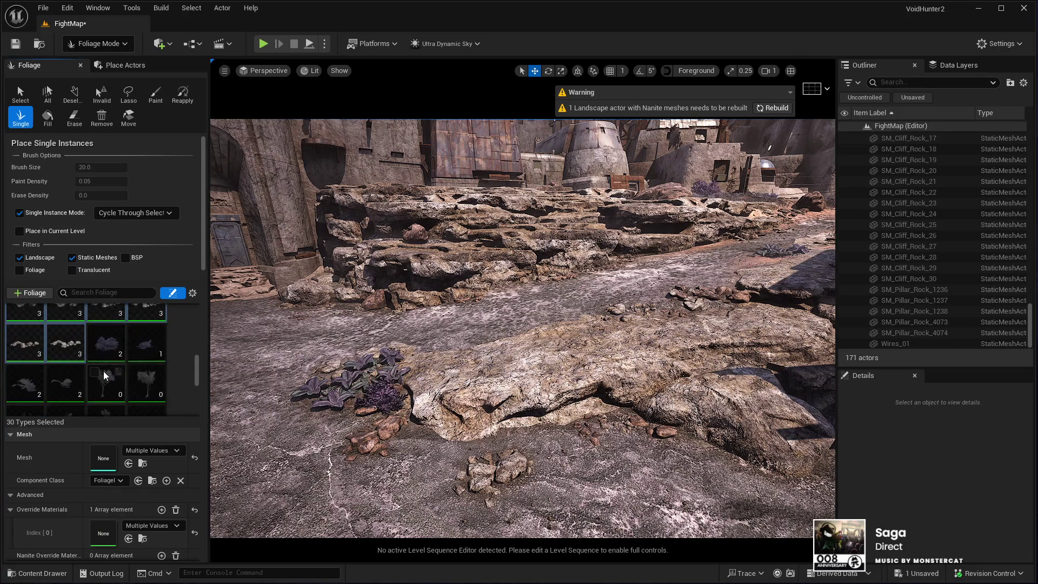
drag(240, 378, 324, 351)
mouse_move(682, 299)
mouse_down()
mouse_move(665, 303)
mouse_move(675, 324)
mouse_move(682, 299)
mouse_up()
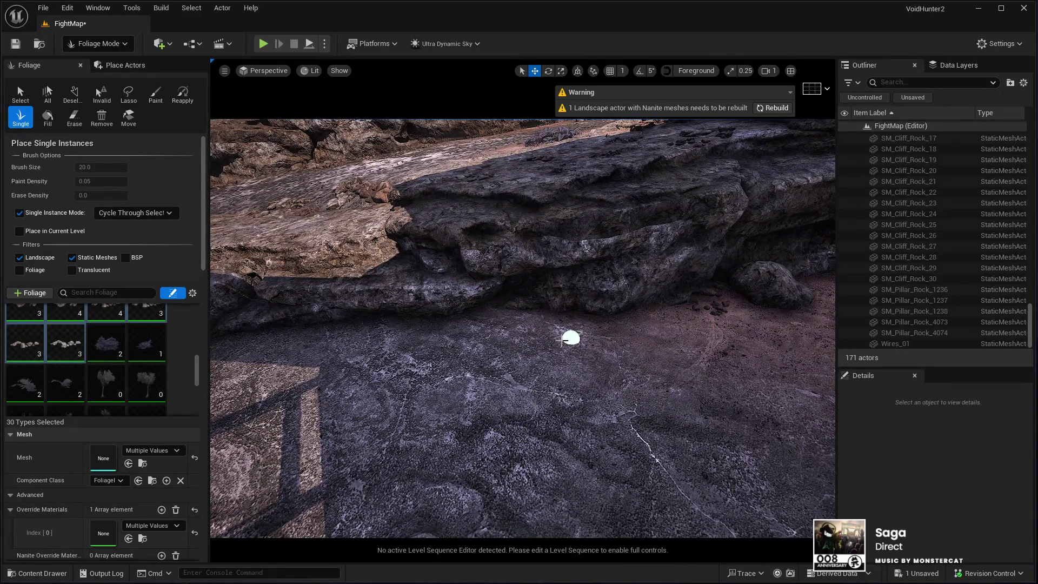
click(559, 342)
click(459, 359)
drag(263, 350, 403, 346)
click(444, 309)
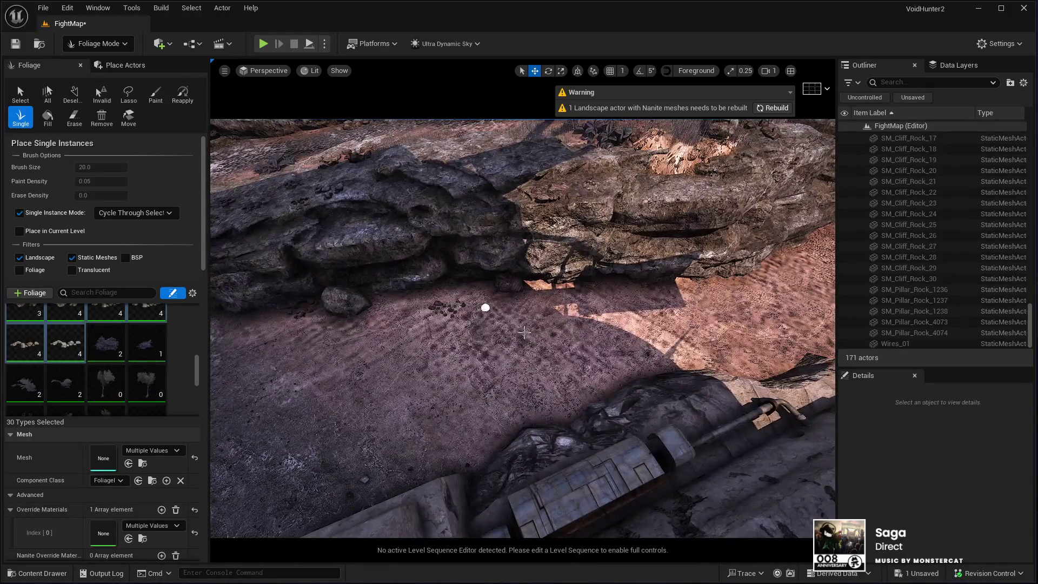
click(568, 337)
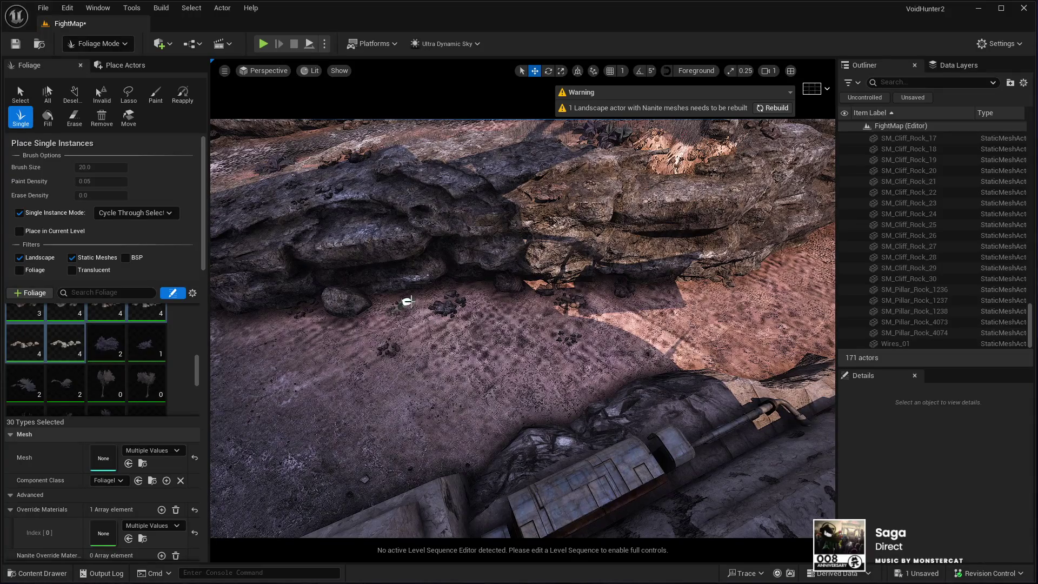
scroll(389, 350, up, 5)
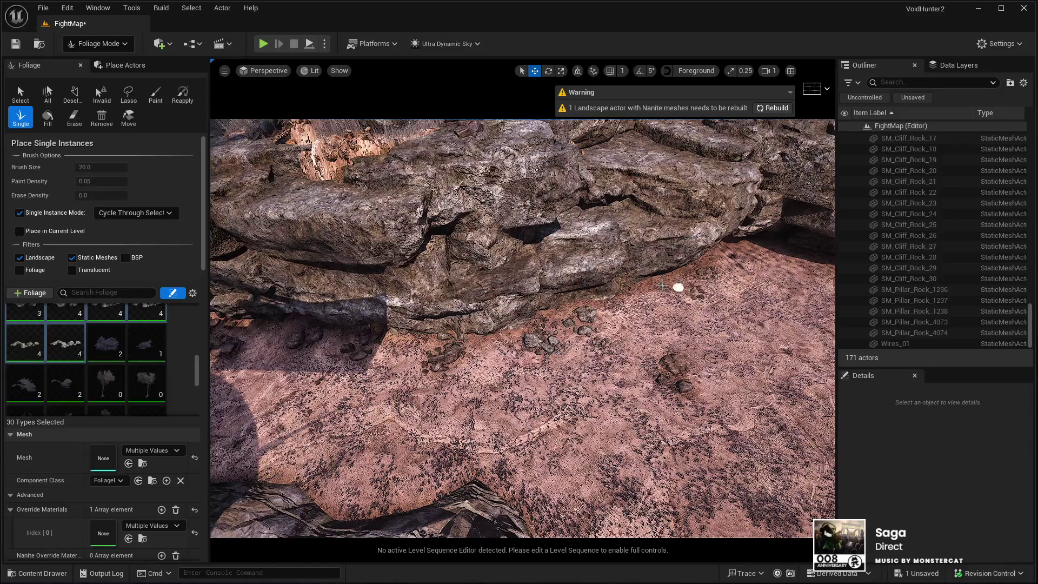
scroll(699, 278, down, 5)
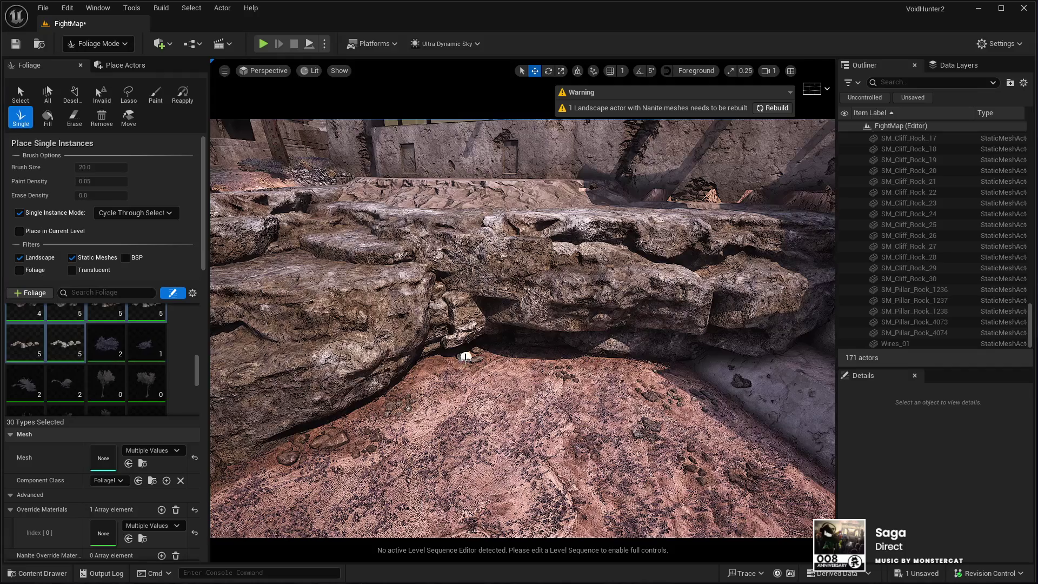
scroll(399, 422, down, 5)
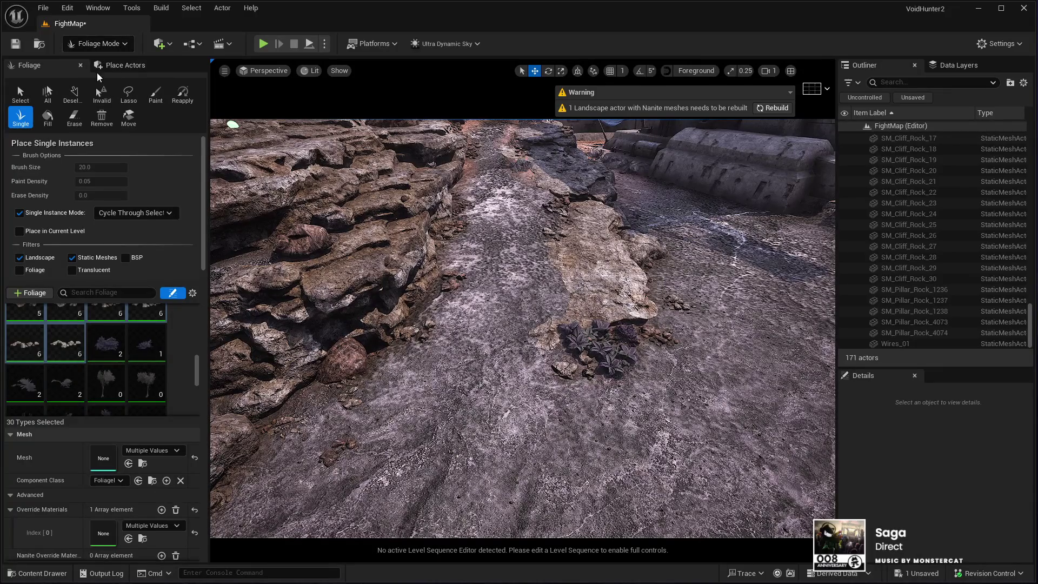
In landscape Paint mode, brush a Mud layer streak down the rocky path
key(shift+2)
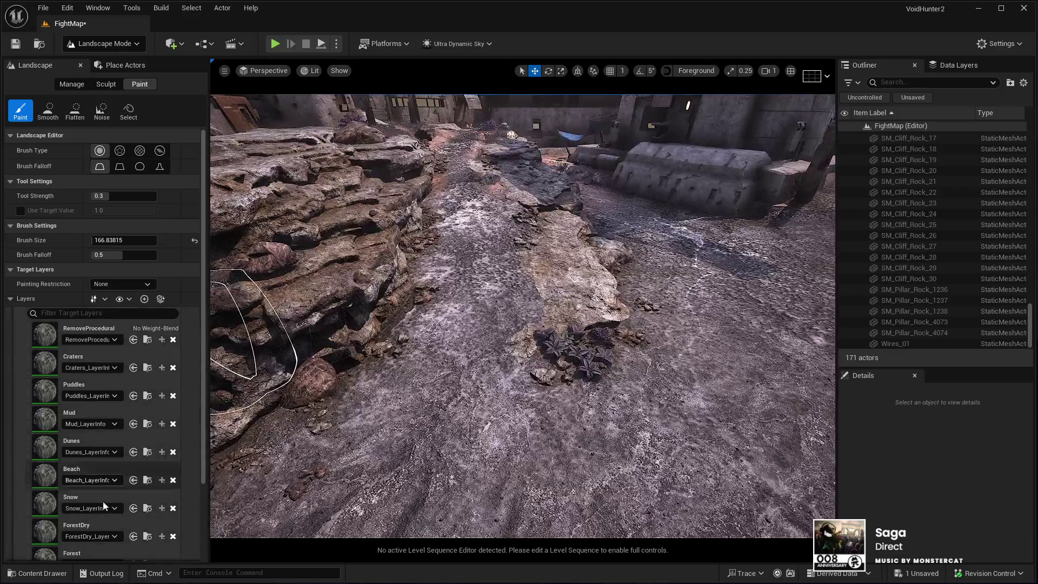
scroll(82, 440, down, 3)
click(84, 512)
click(83, 478)
scroll(432, 427, up, 3)
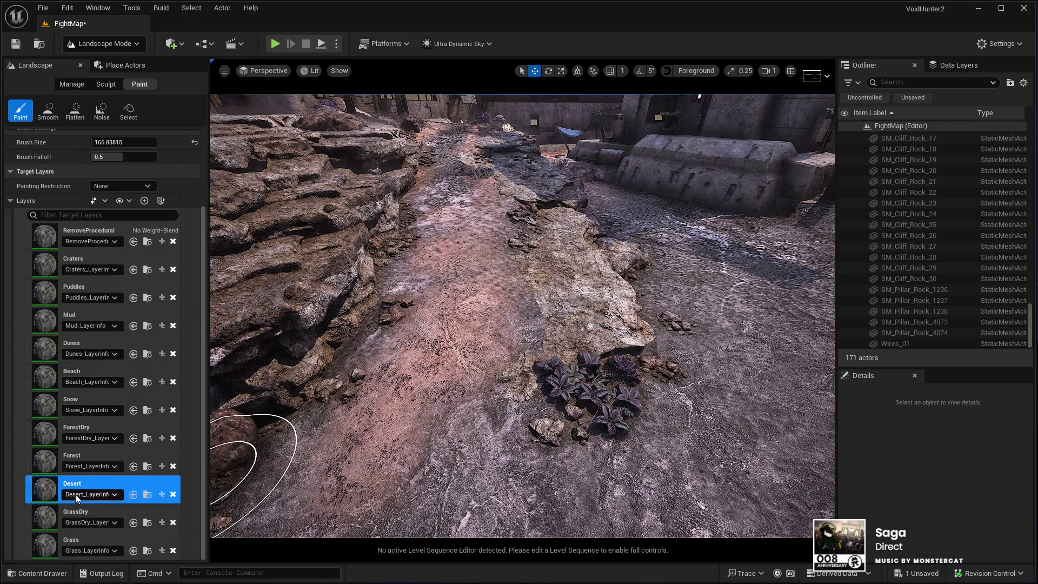
click(82, 316)
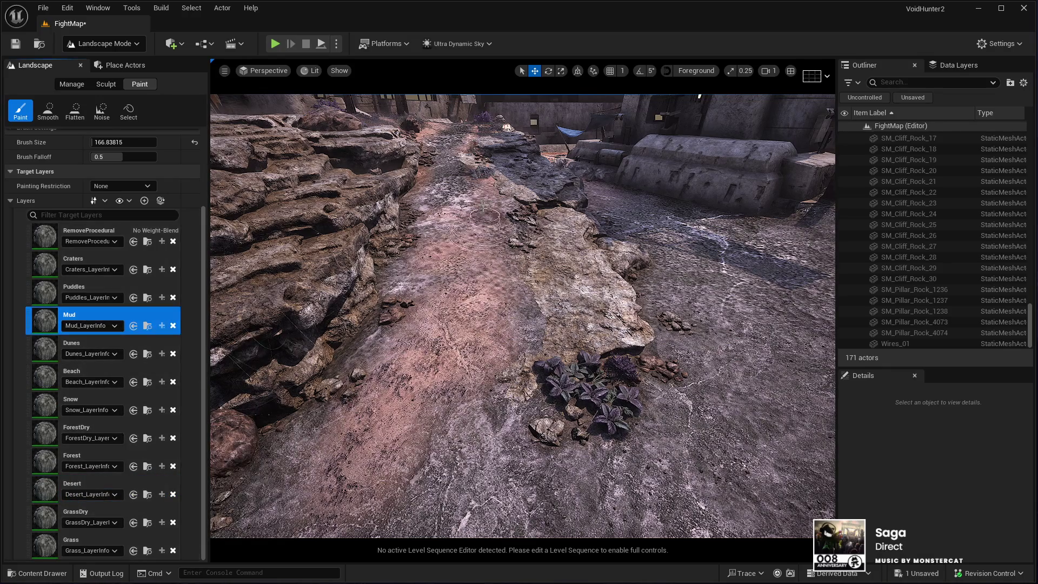
mouse_move(457, 249)
mouse_down()
mouse_move(441, 400)
mouse_move(453, 445)
mouse_move(395, 390)
mouse_move(397, 292)
mouse_move(412, 308)
mouse_move(449, 254)
mouse_up()
Return to Selection Mode, dismiss the Nanite rebuild warning, and select the Landscape
click(89, 47)
click(103, 66)
click(772, 108)
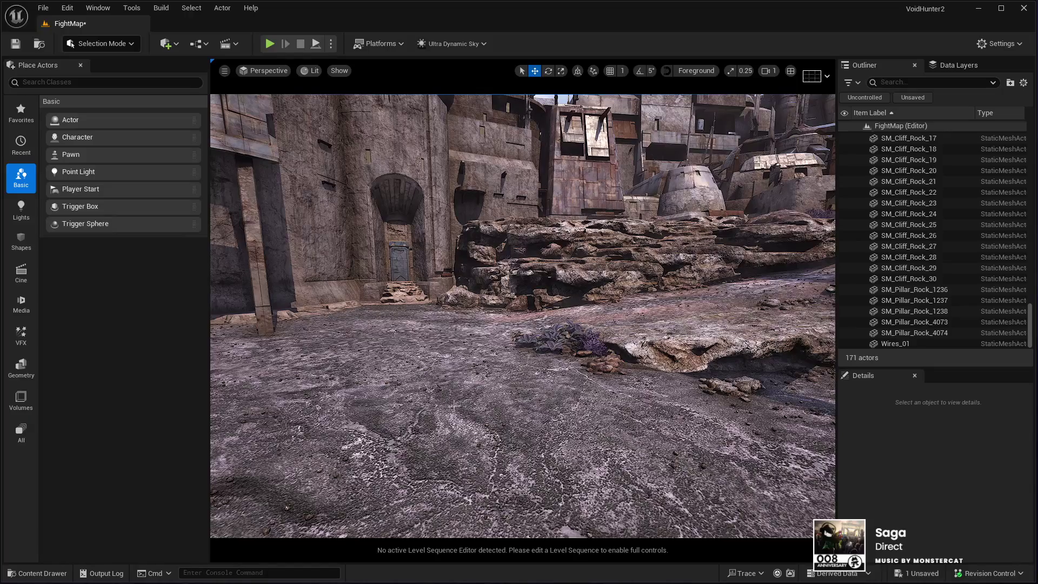
click(549, 387)
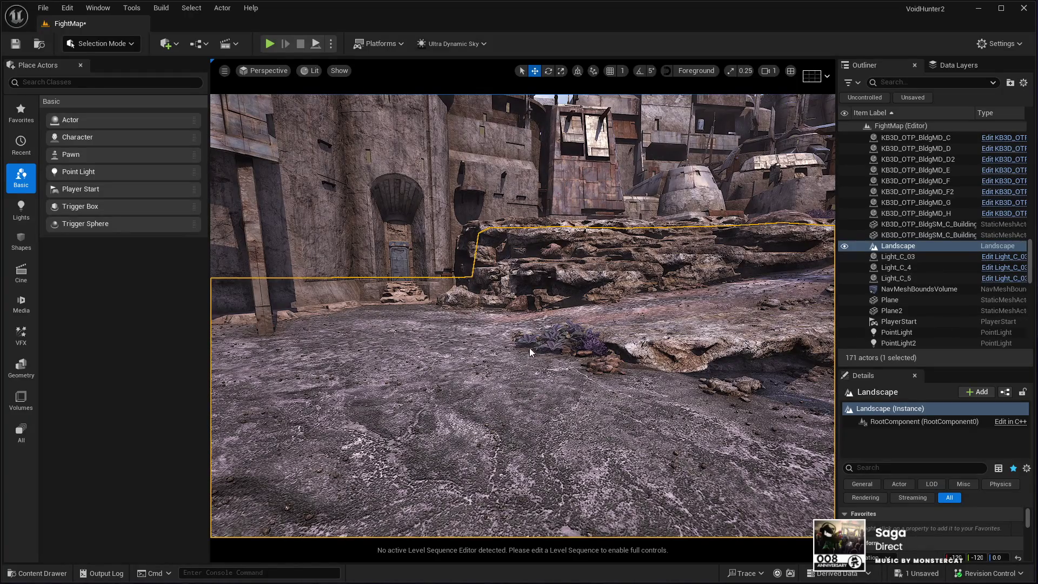
key(alt+p)
click(451, 364)
key(w)
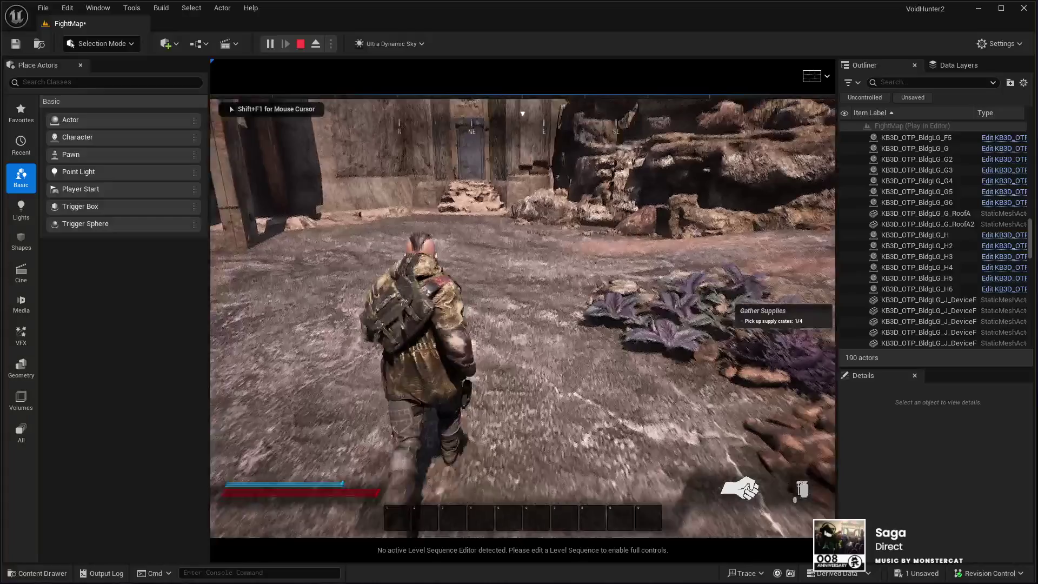
key(Tab)
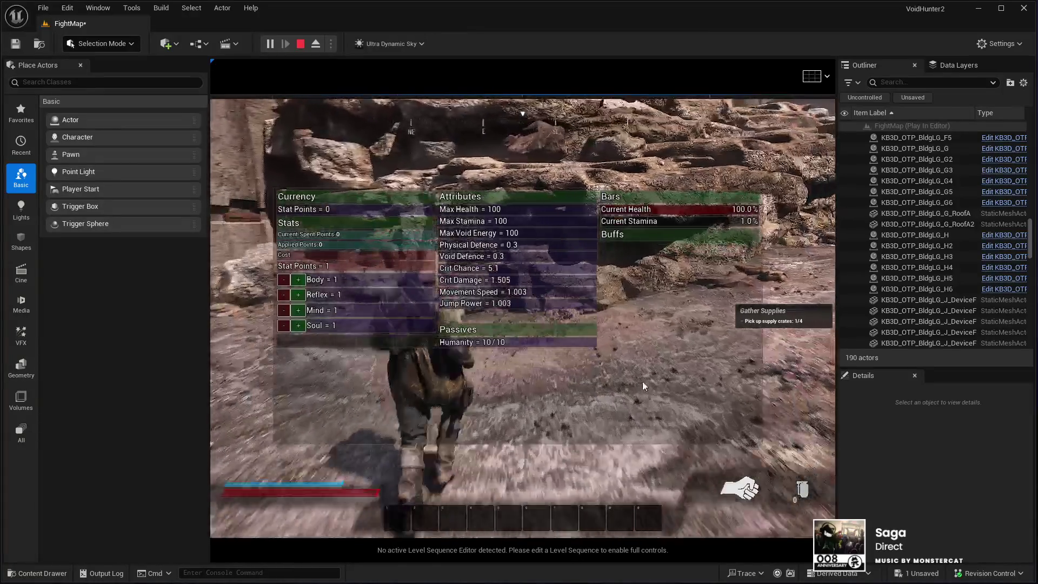
key(Tab)
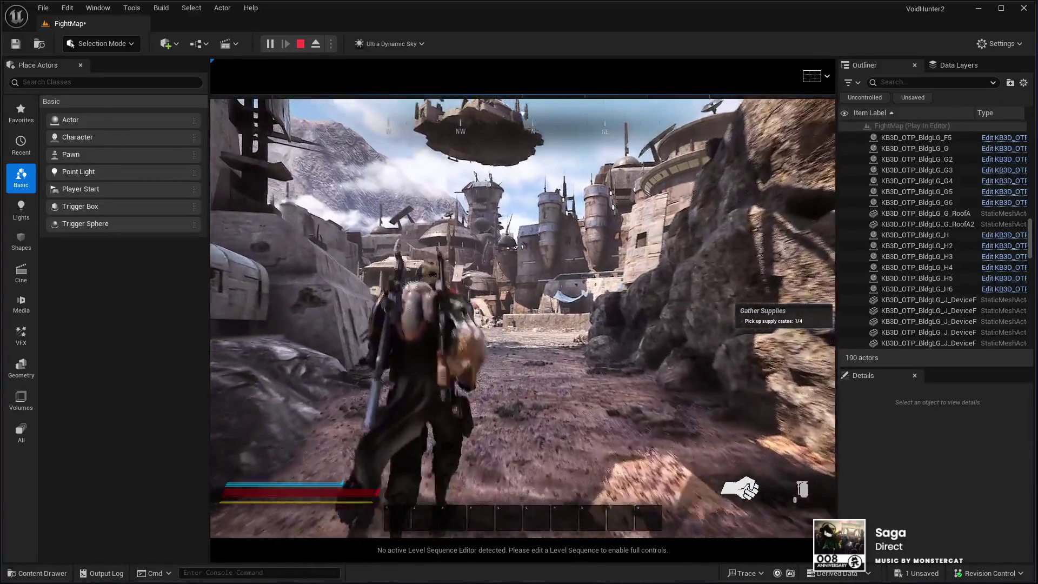
key(Escape)
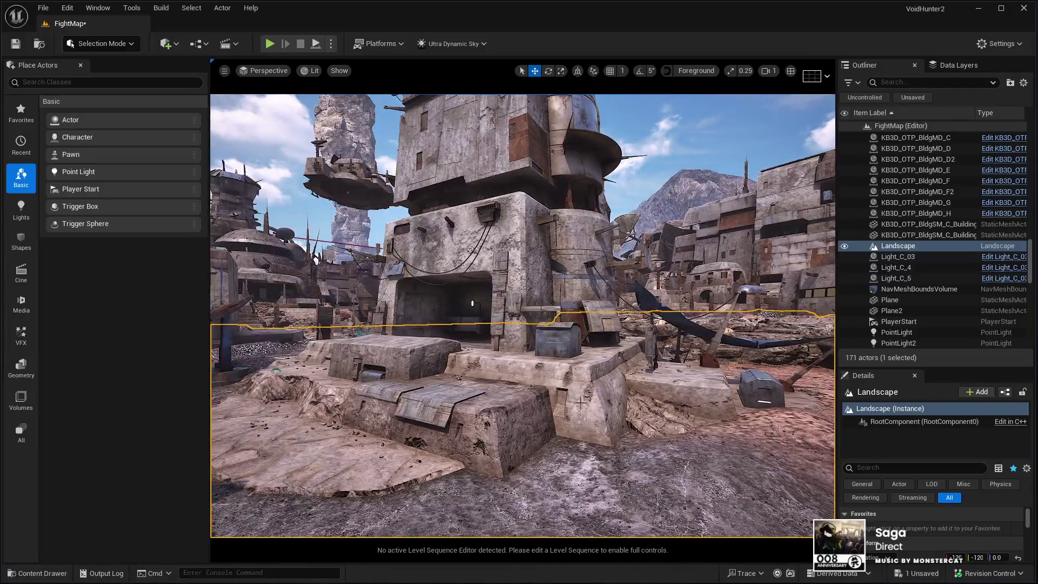
Focus the KB3D_OTP_BldgMD_D2 building and replace its rusty red roof with the tan material
click(581, 401)
key(f)
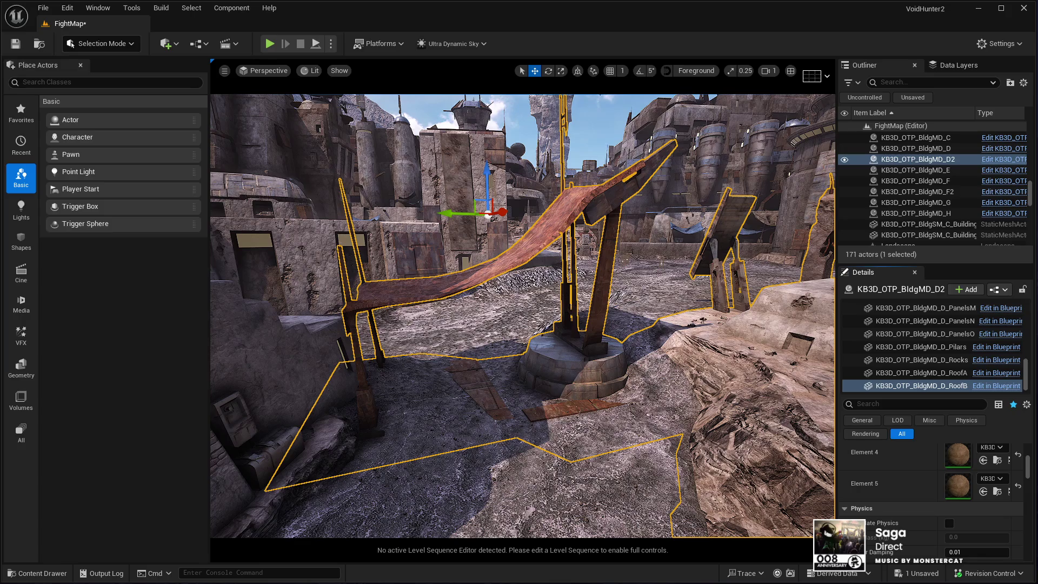
click(983, 492)
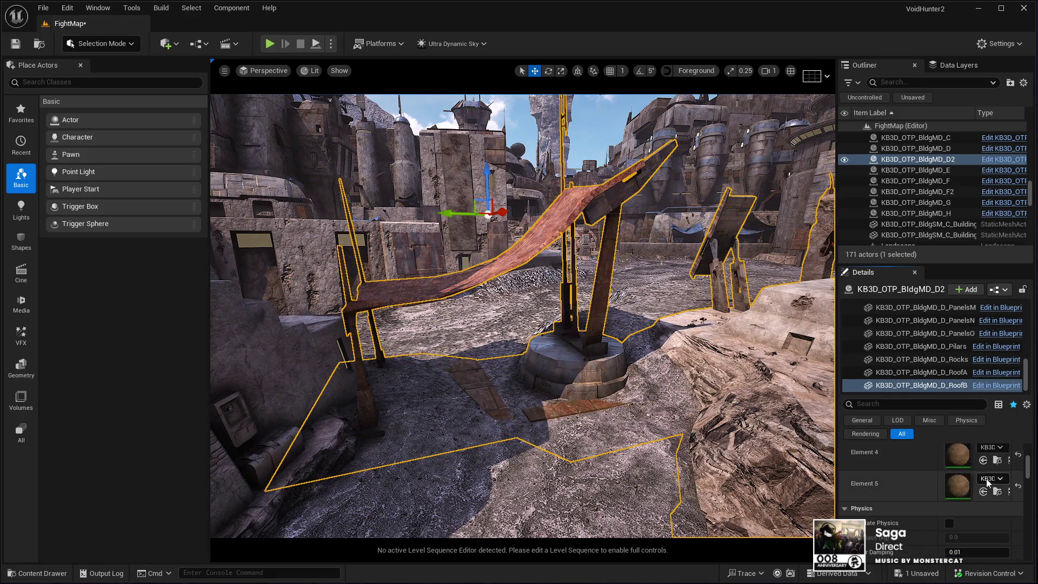
drag(1027, 476, 1029, 472)
scroll(1028, 472, up, 4)
click(985, 490)
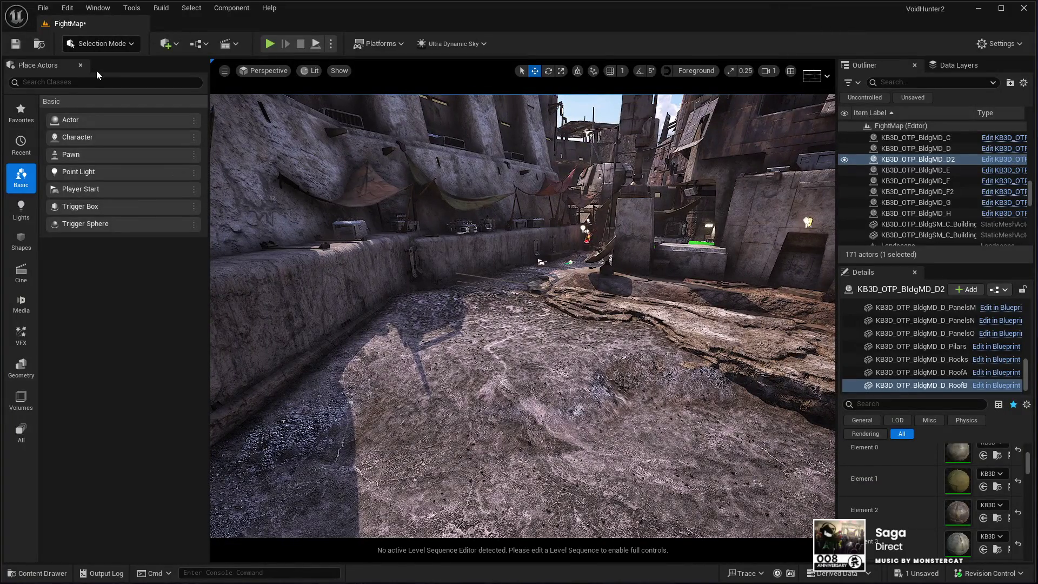
key(shift+2)
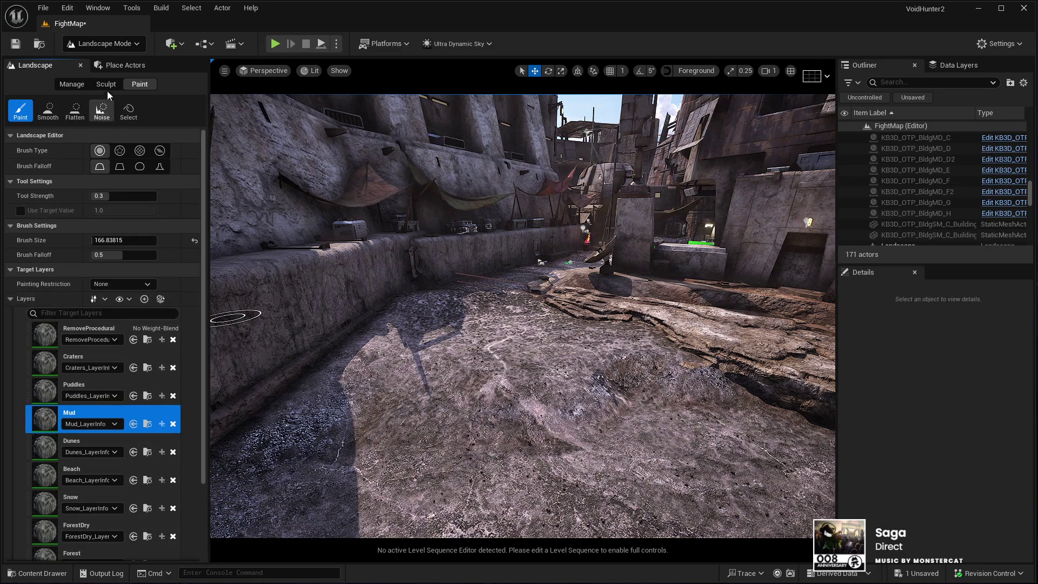
Smooth the rough ground in front of the buildings using a Smooth brush of about 251.6
click(106, 84)
click(48, 110)
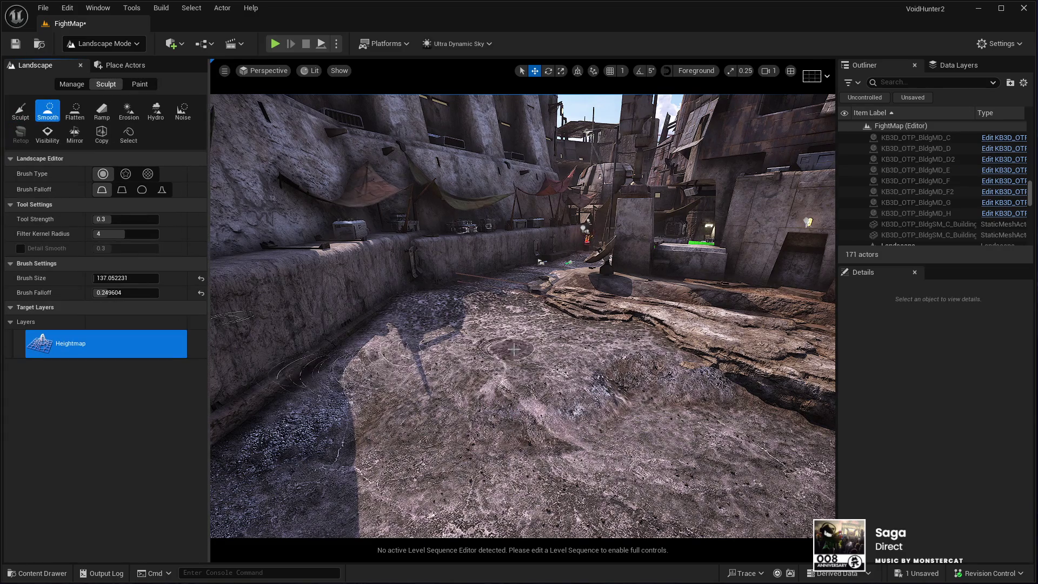
click(108, 277)
drag(108, 278, 143, 278)
mouse_move(419, 396)
mouse_down()
mouse_move(649, 357)
mouse_move(676, 363)
mouse_move(611, 362)
mouse_move(542, 381)
mouse_up()
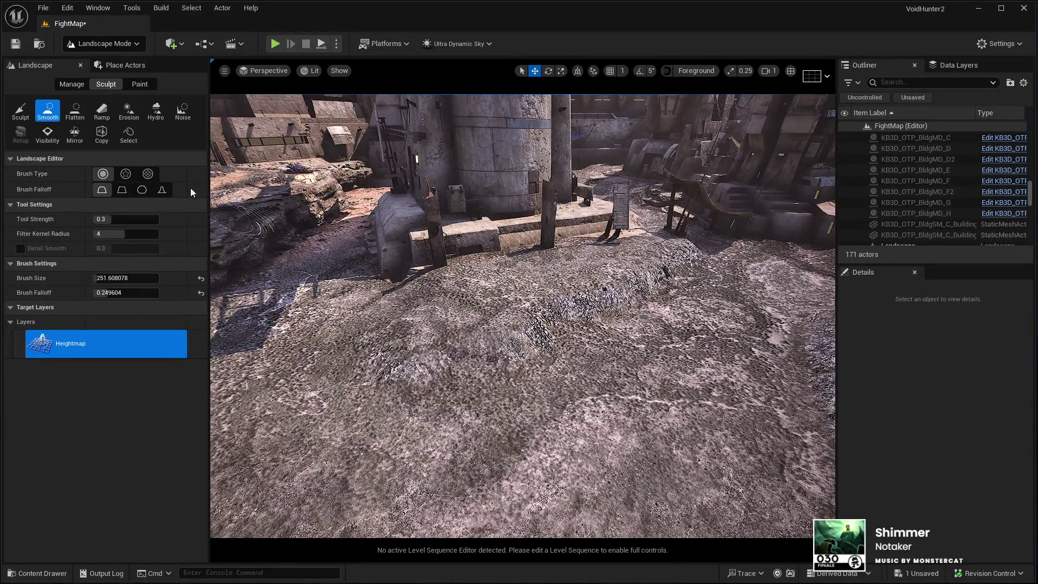
click(74, 120)
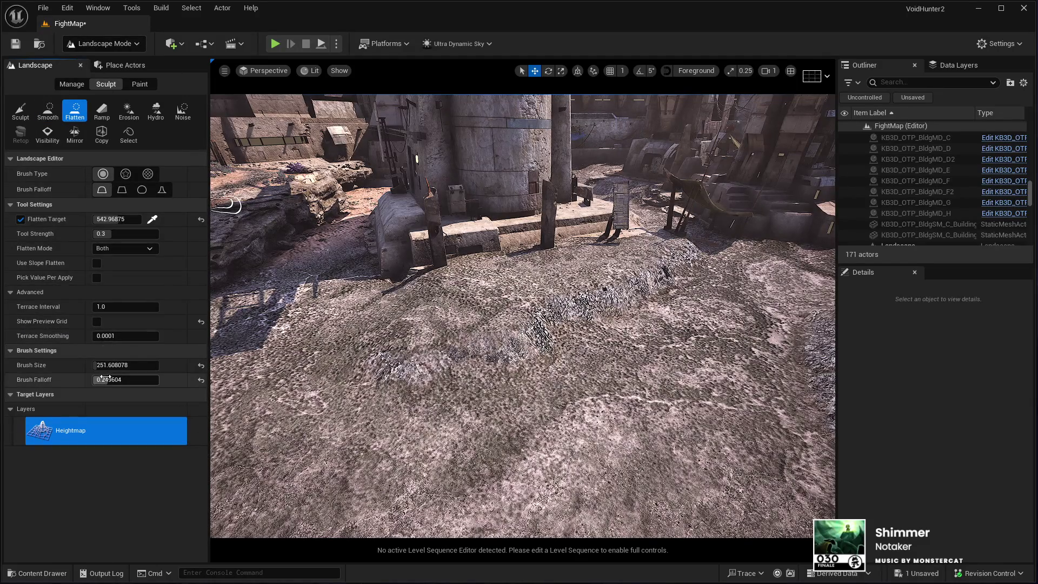
Flatten the ground around the structure bases to sampled height 0.78125 with a ~417.8 brush
drag(111, 365, 141, 365)
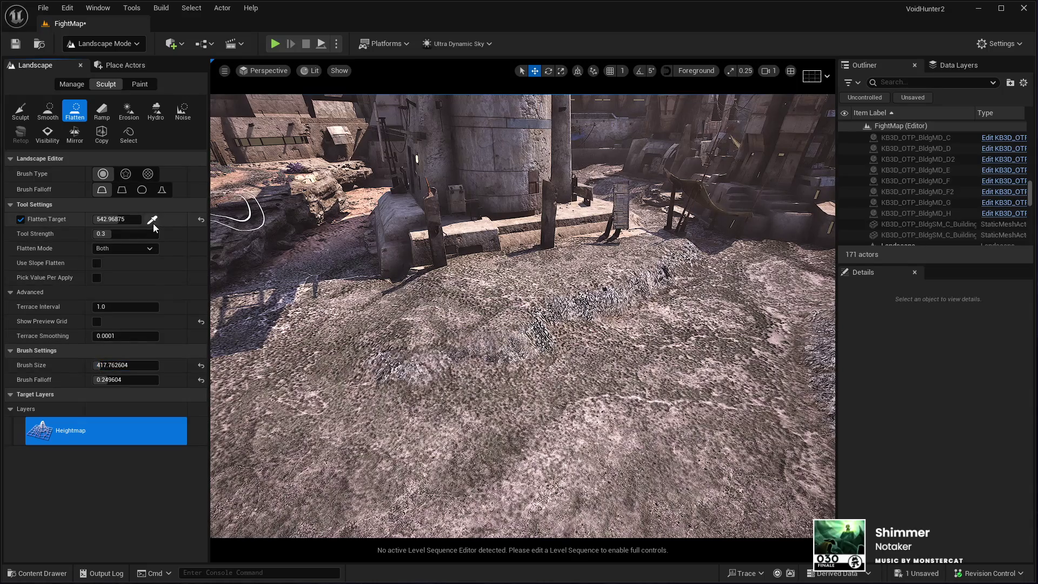
click(152, 219)
click(678, 282)
drag(678, 283, 530, 311)
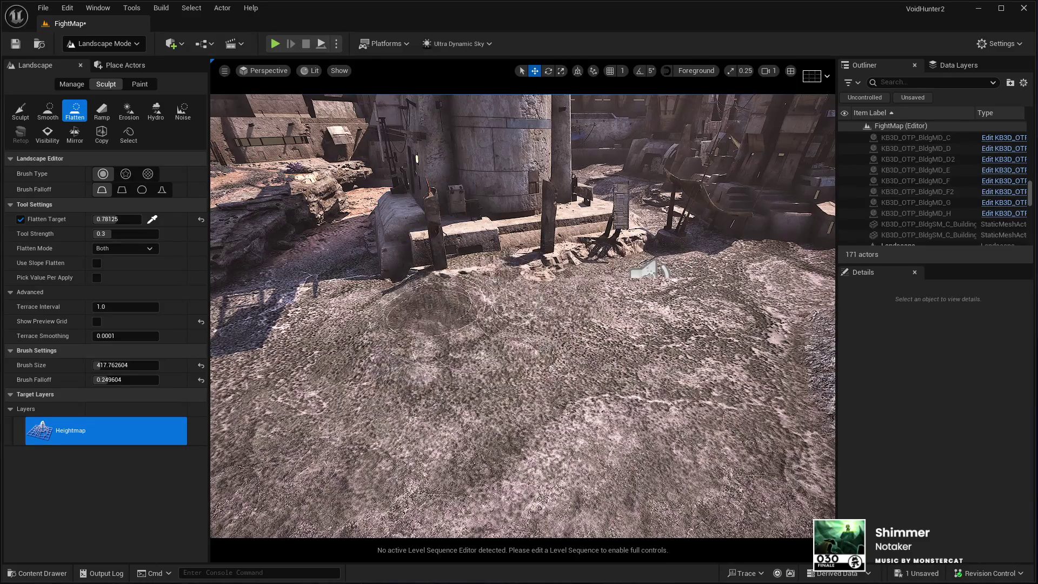
mouse_move(373, 255)
mouse_down()
mouse_move(292, 378)
mouse_move(421, 465)
mouse_move(541, 373)
mouse_up()
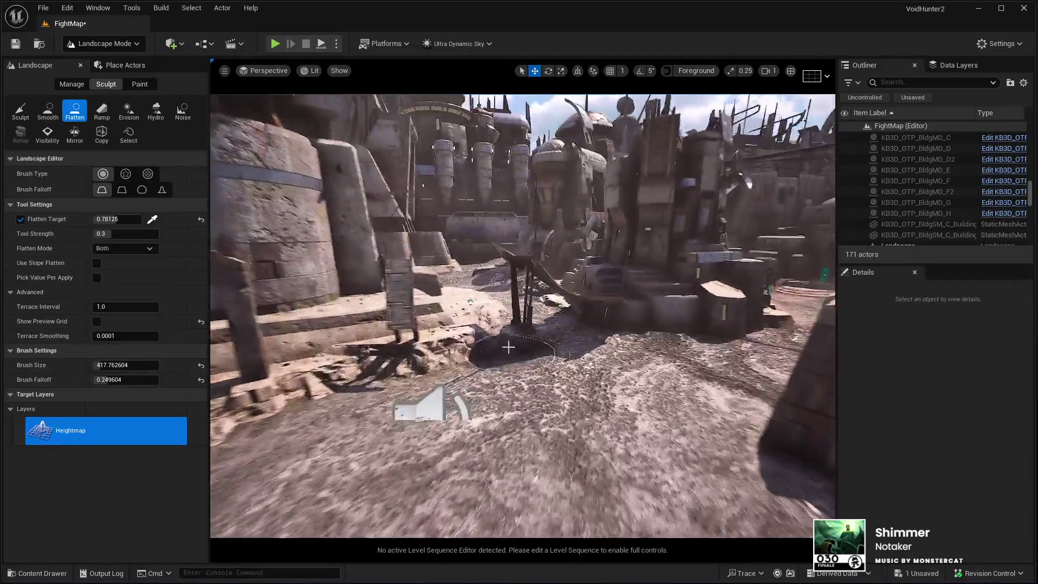
click(102, 44)
click(115, 79)
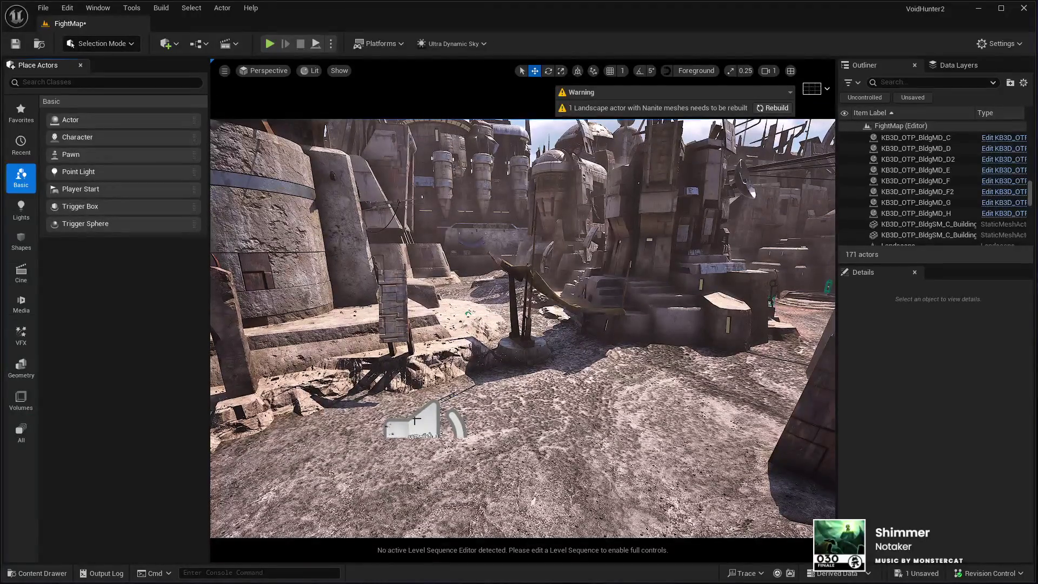
Focus BP_Audio_Manager, select the stone slab and block pieces, and rebuild the Nanite meshes
click(418, 420)
key(f)
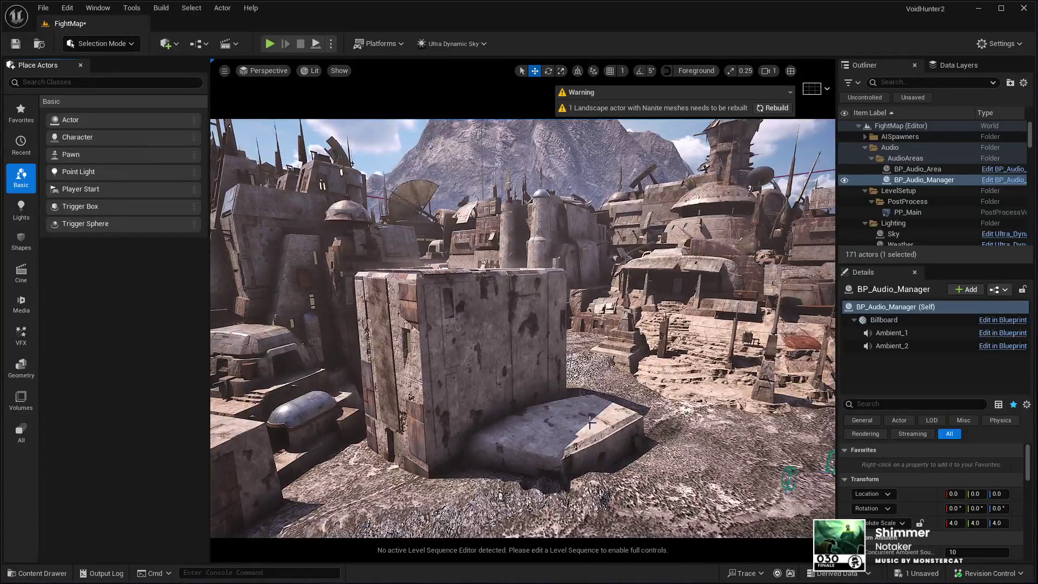
click(590, 423)
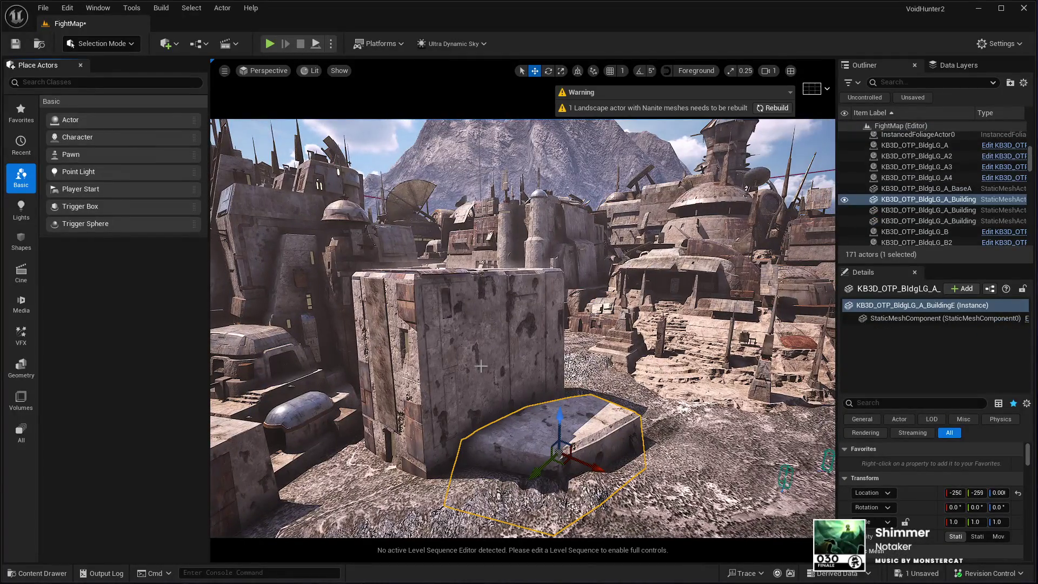
ctrl+click(526, 373)
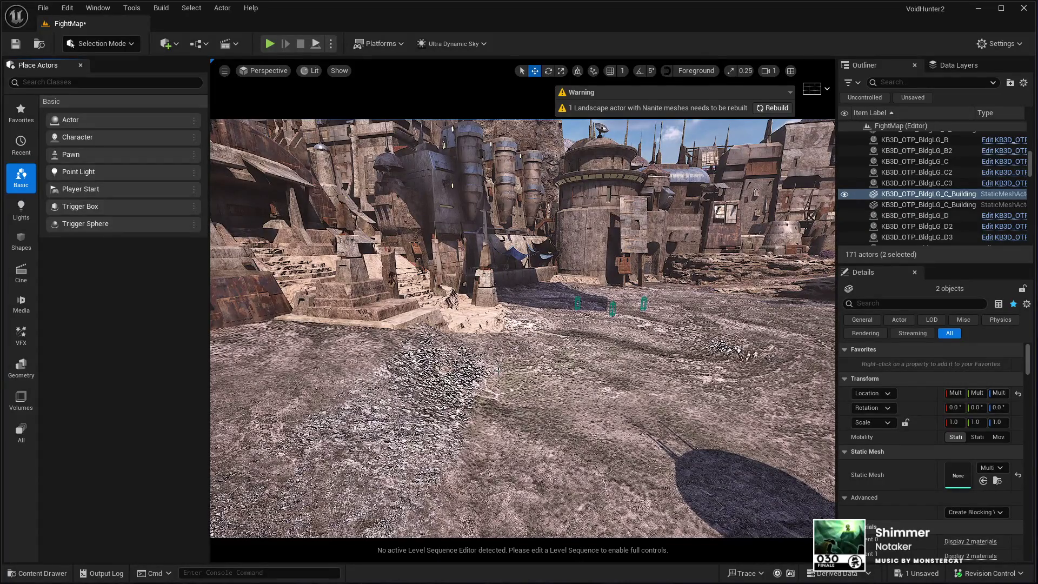
click(780, 112)
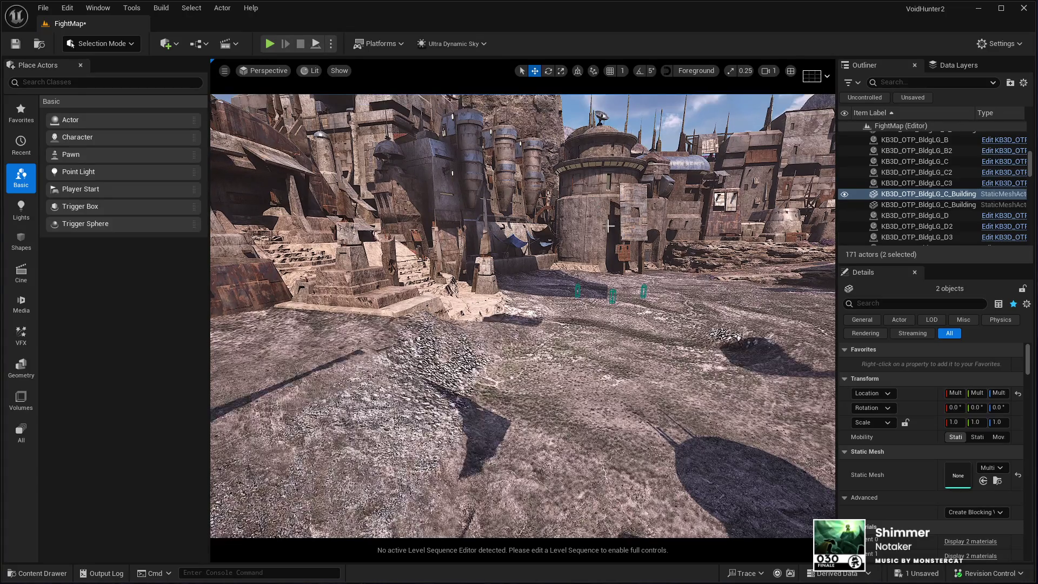
drag(700, 147, 646, 121)
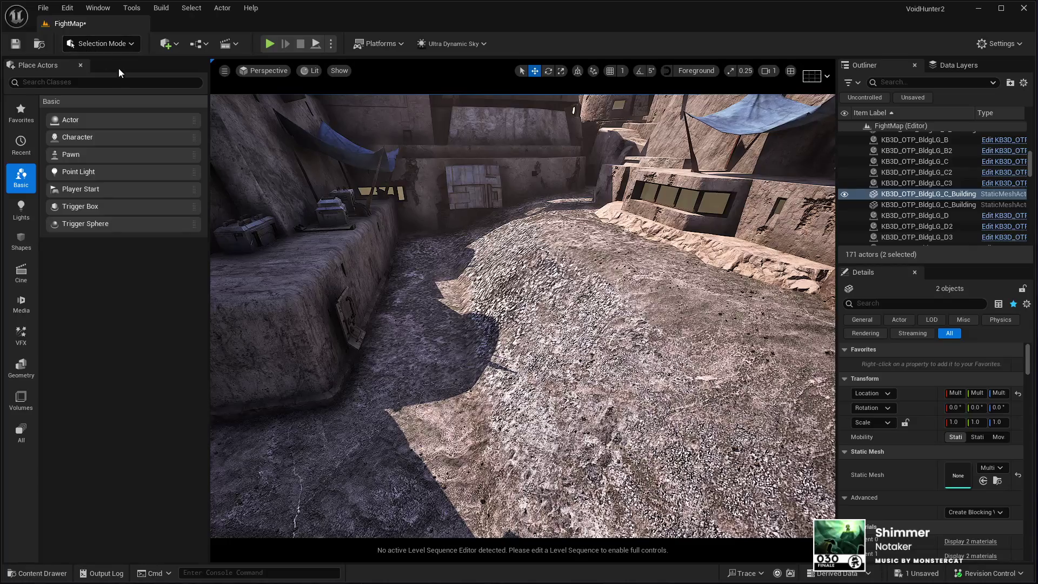
Flatten the street mound to target height 0.0, then sample 341.40625 as the new target
key(shift+2)
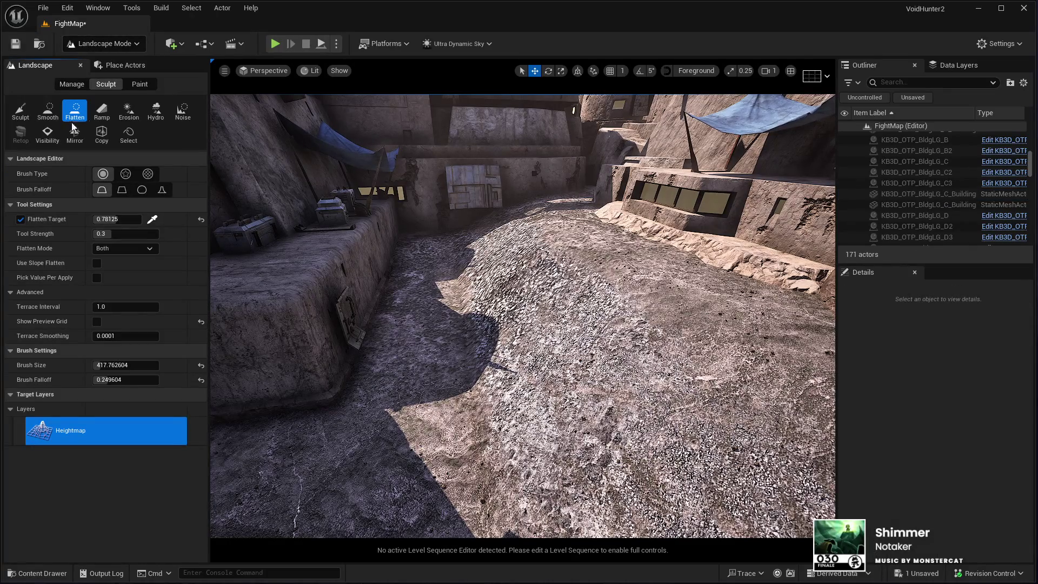
click(152, 220)
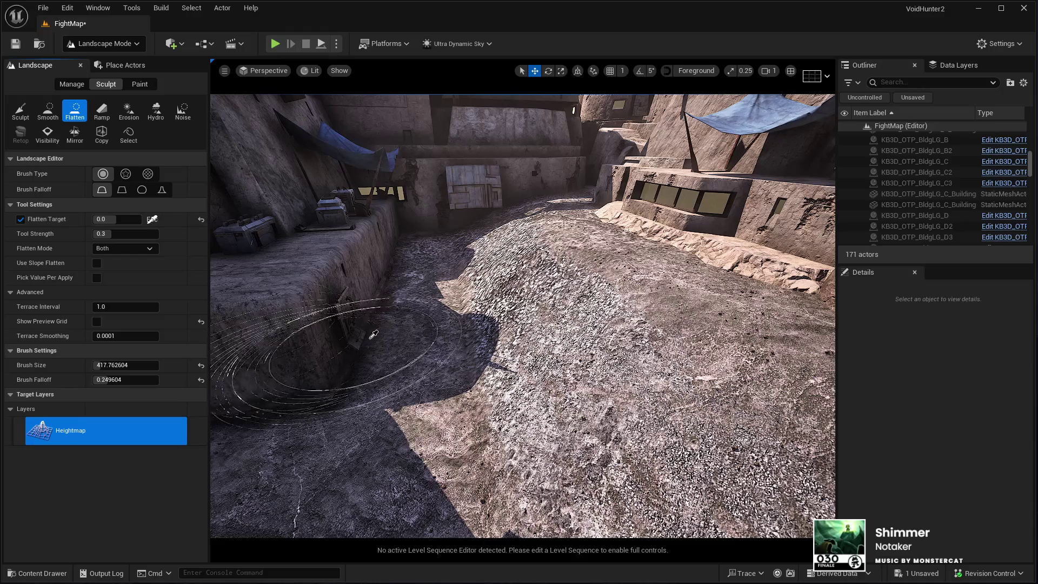
mouse_move(407, 320)
mouse_down()
mouse_move(542, 412)
mouse_move(550, 452)
mouse_move(471, 314)
mouse_move(494, 234)
mouse_move(541, 321)
mouse_move(676, 468)
mouse_move(438, 389)
mouse_move(514, 400)
mouse_move(541, 387)
mouse_move(482, 355)
mouse_move(546, 428)
mouse_move(434, 404)
mouse_move(424, 380)
mouse_move(528, 417)
mouse_move(464, 390)
mouse_move(436, 402)
mouse_move(416, 392)
mouse_move(406, 432)
mouse_up()
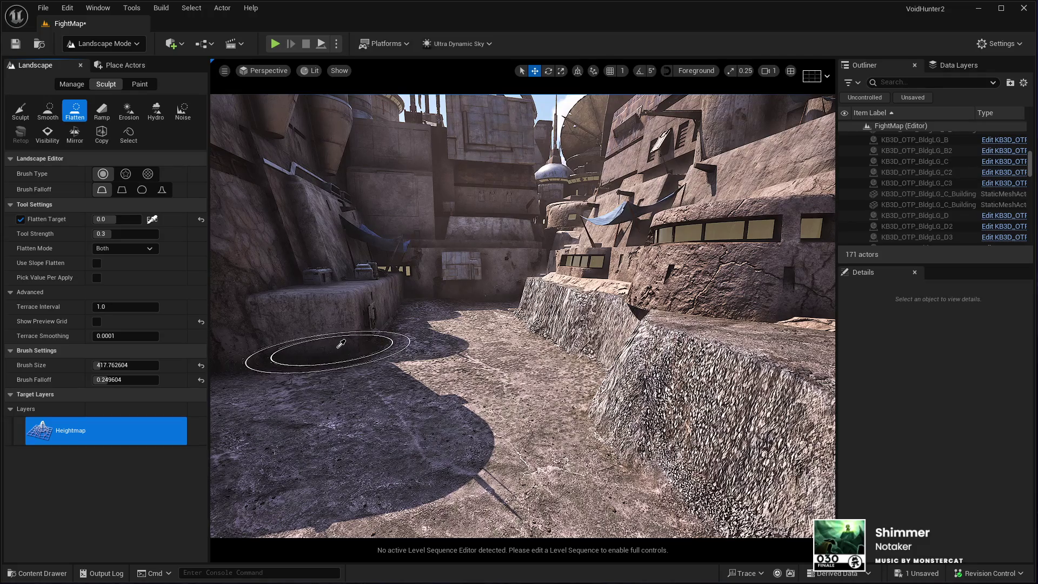
scroll(315, 355, up, 3)
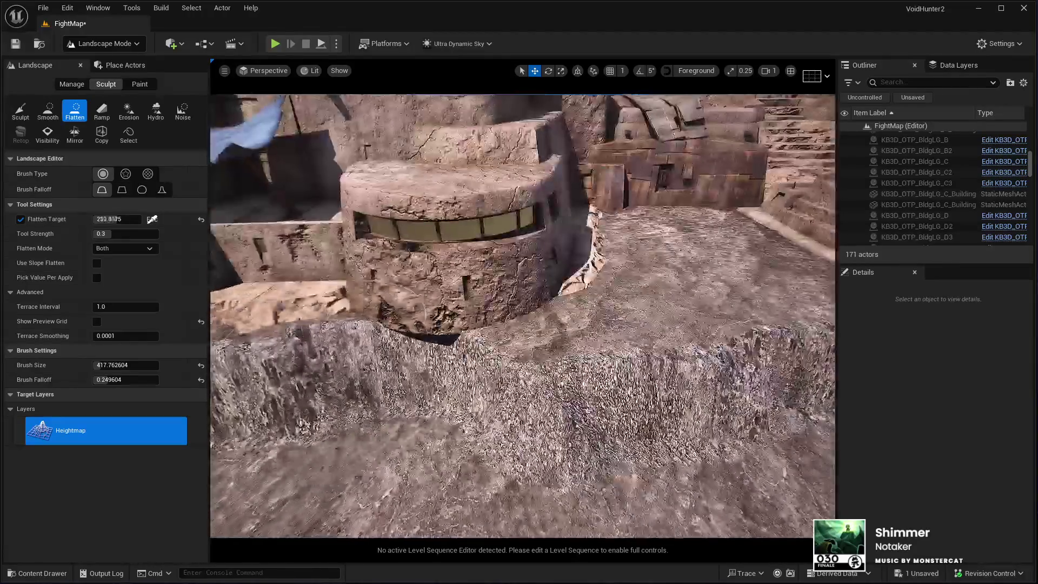
click(551, 296)
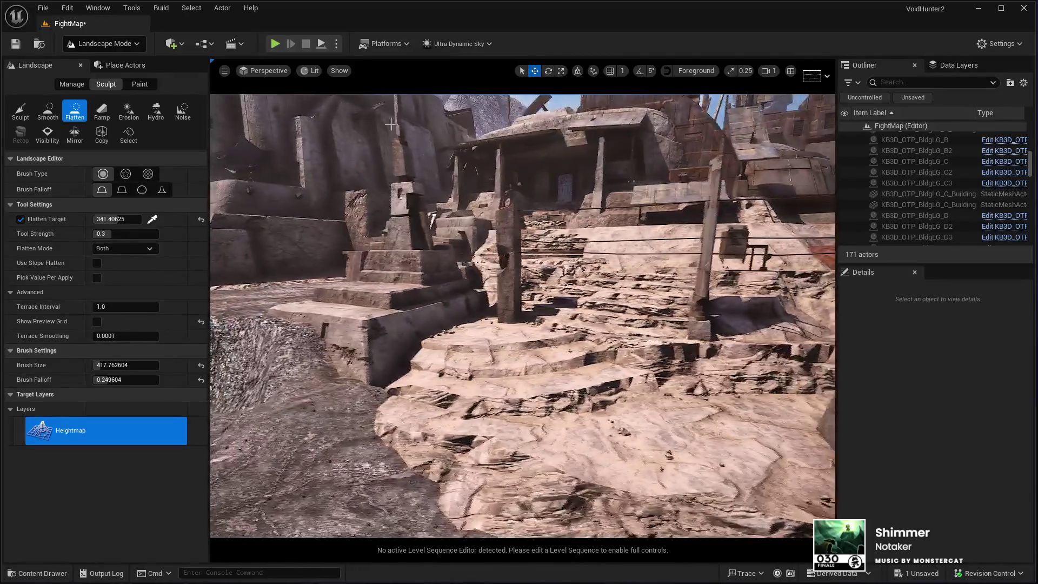
Switch from Landscape Mode back to Selection Mode through the mode dropdown
click(87, 44)
click(94, 60)
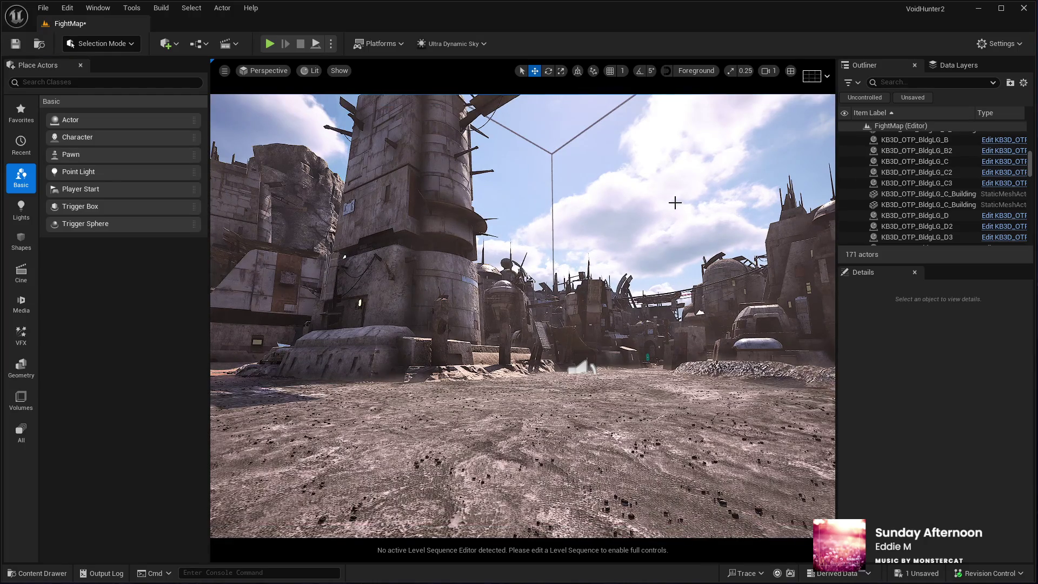
Fly over the rocky paths, select the Landscape, and start a Play In Editor session with Alt+P
drag(674, 205, 681, 162)
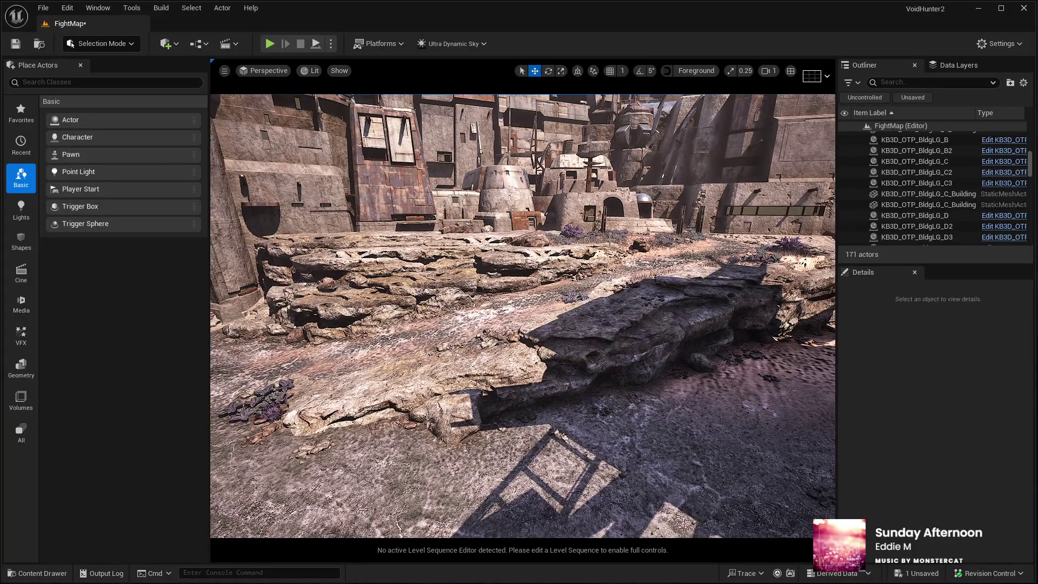
drag(681, 162, 692, 143)
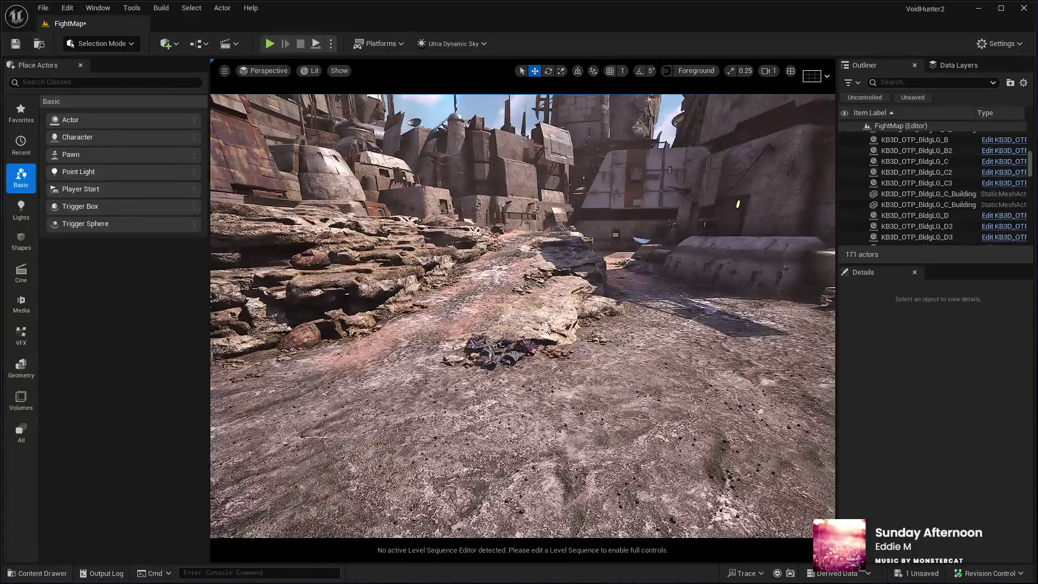
click(429, 458)
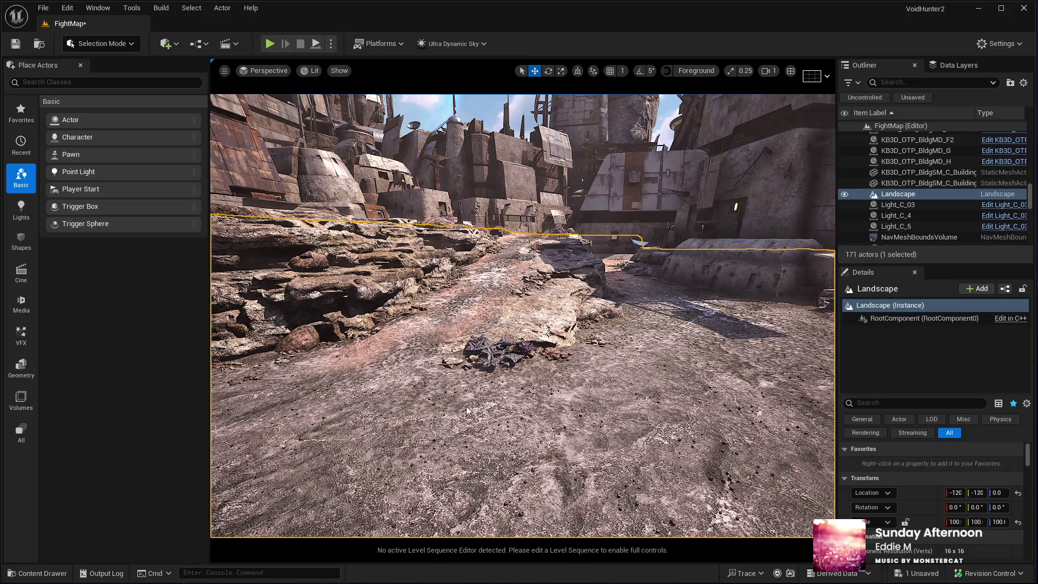
key(alt+p)
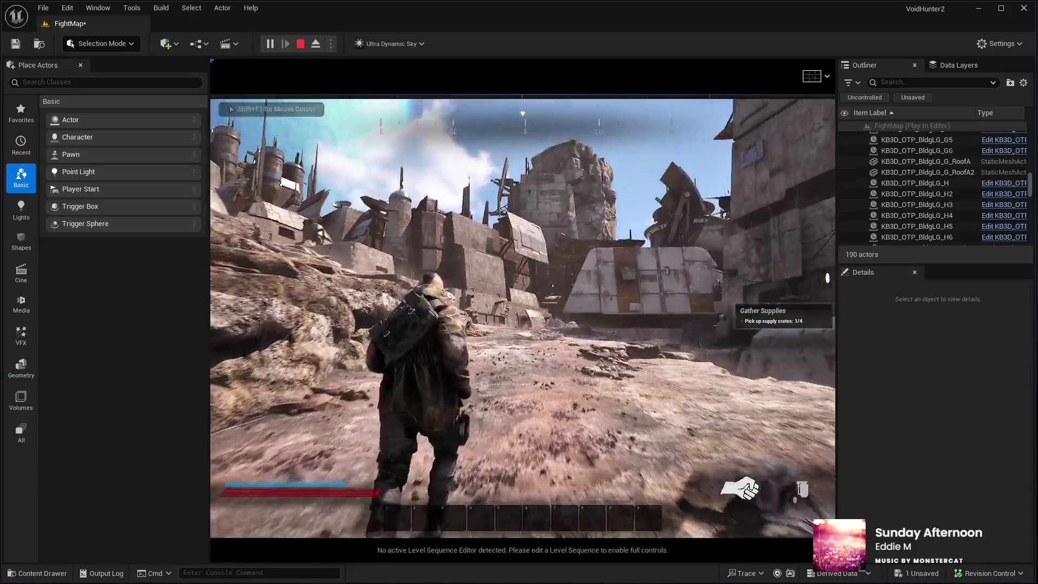
Run the character forward toward the buildings, then stop the playtest to return to the editor
key(w)
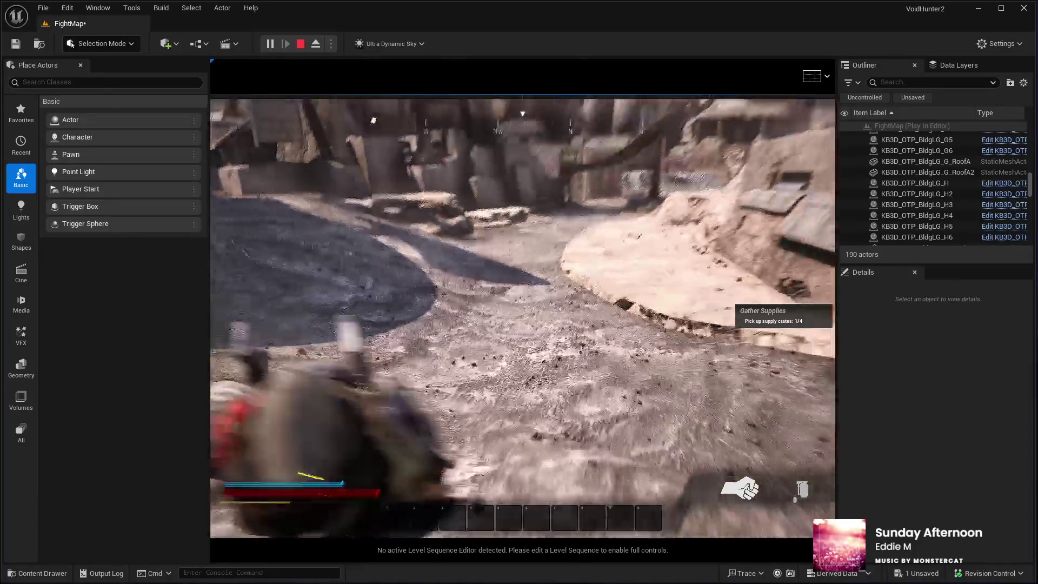
key(Escape)
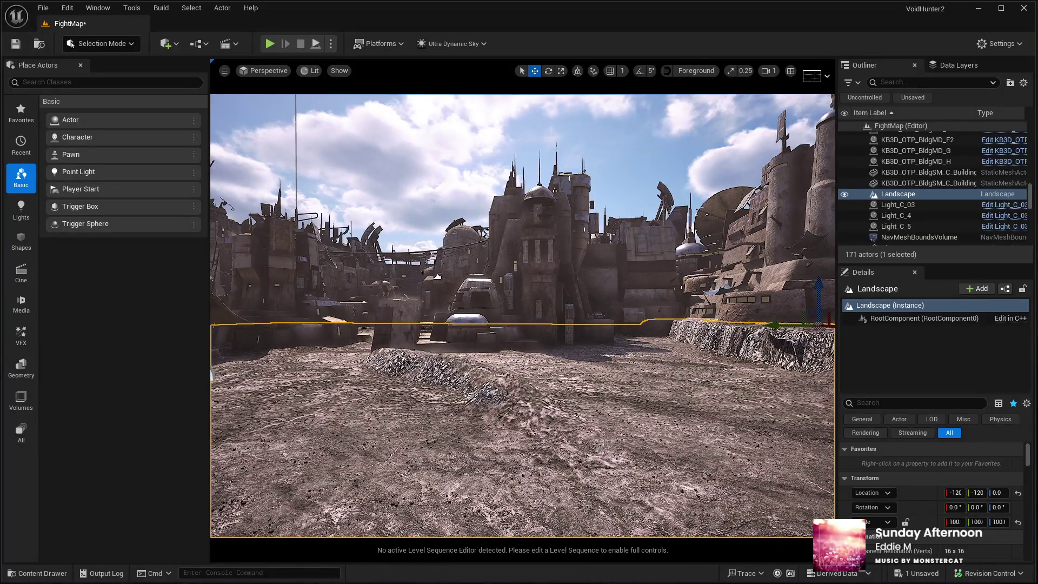
key(w)
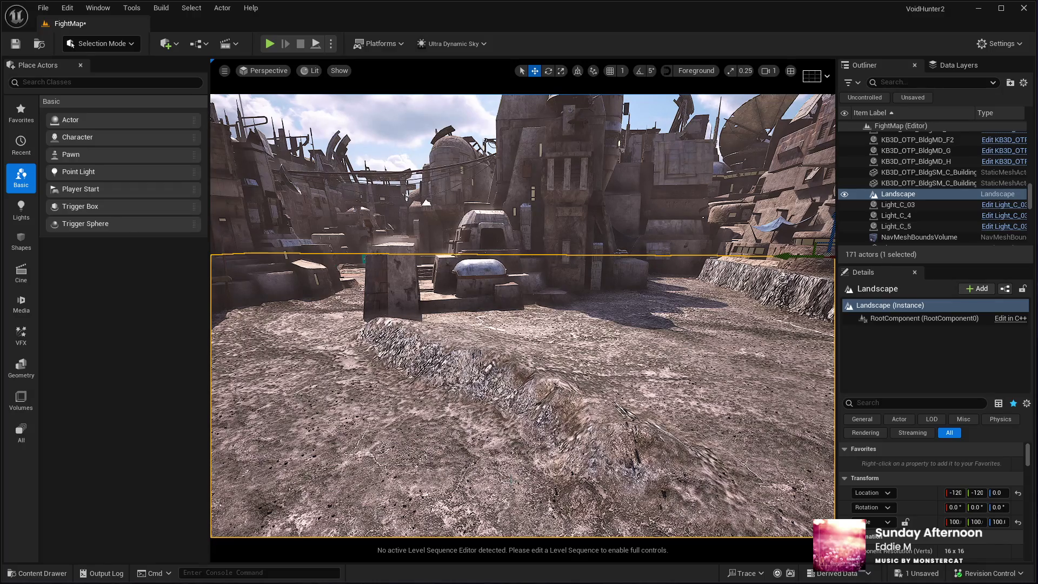
key(w)
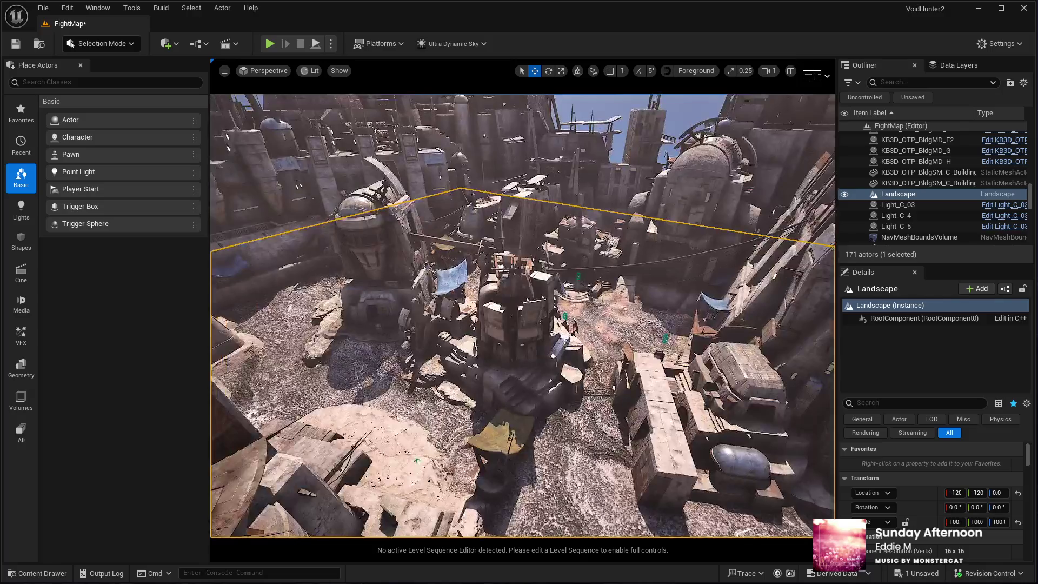
Duplicate an existing cliff rock and push the copy against the cliff wall by the trench
click(341, 338)
key(ctrl+d)
drag(345, 344, 540, 379)
key(f)
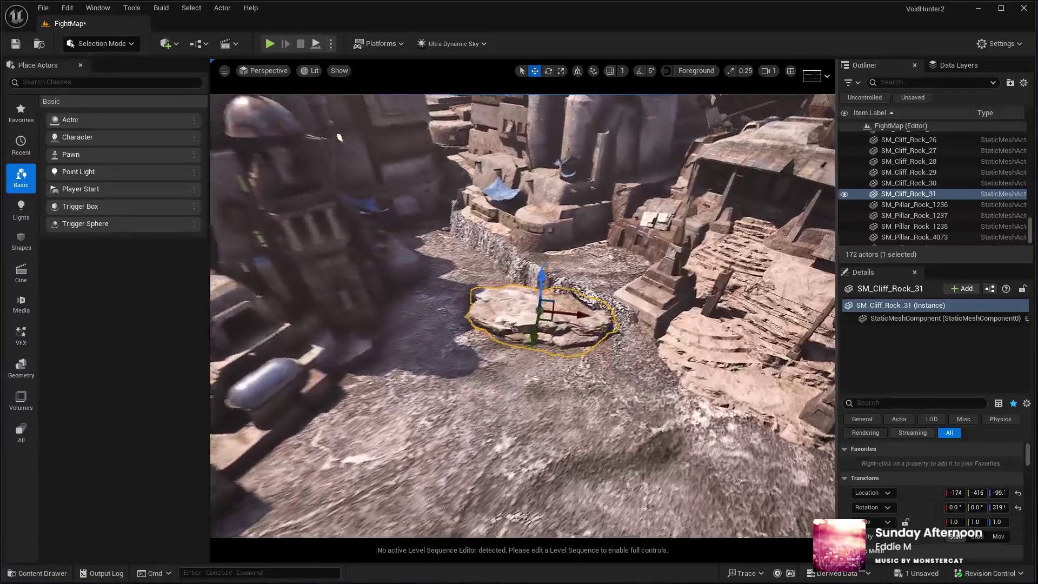
key(e)
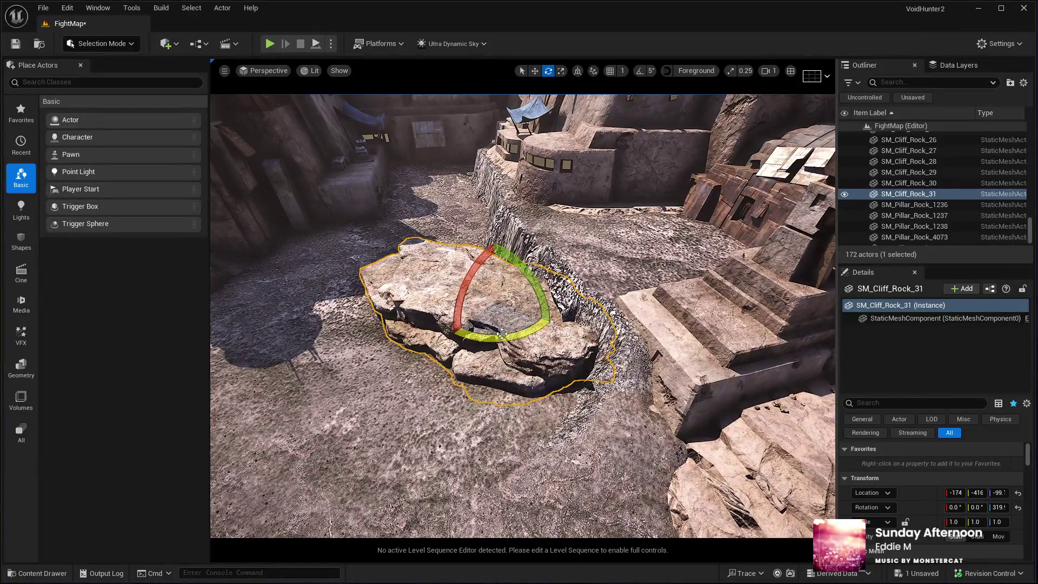
key(w)
mouse_move(482, 307)
mouse_down()
mouse_move(606, 327)
mouse_move(550, 327)
mouse_move(550, 313)
mouse_move(511, 324)
mouse_move(533, 319)
mouse_move(508, 309)
mouse_up()
key(f)
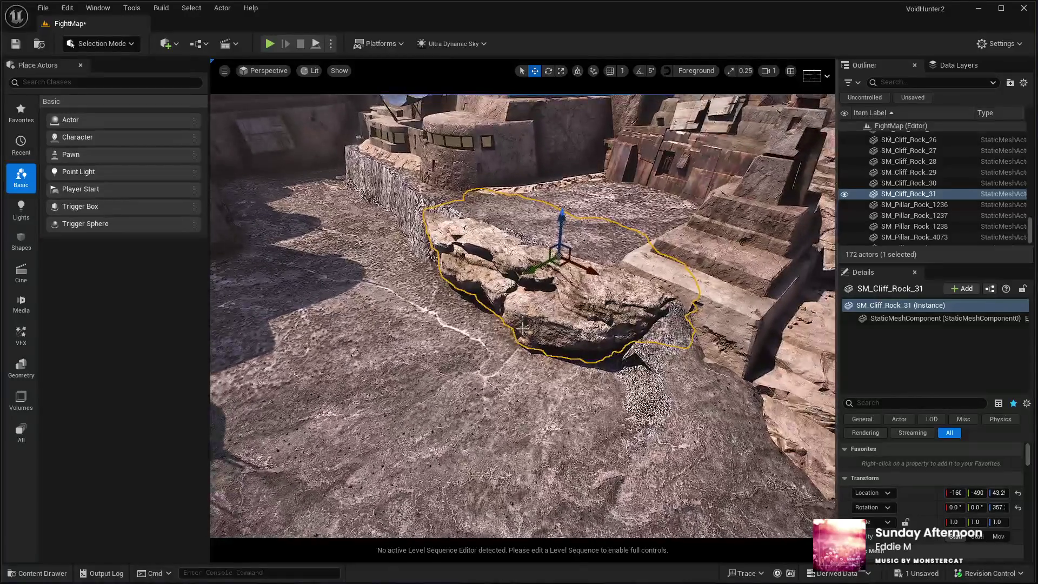
Duplicate the placed rock, shift it along the ledge and turn it about 21 degrees
key(ctrl+d)
drag(559, 246, 560, 240)
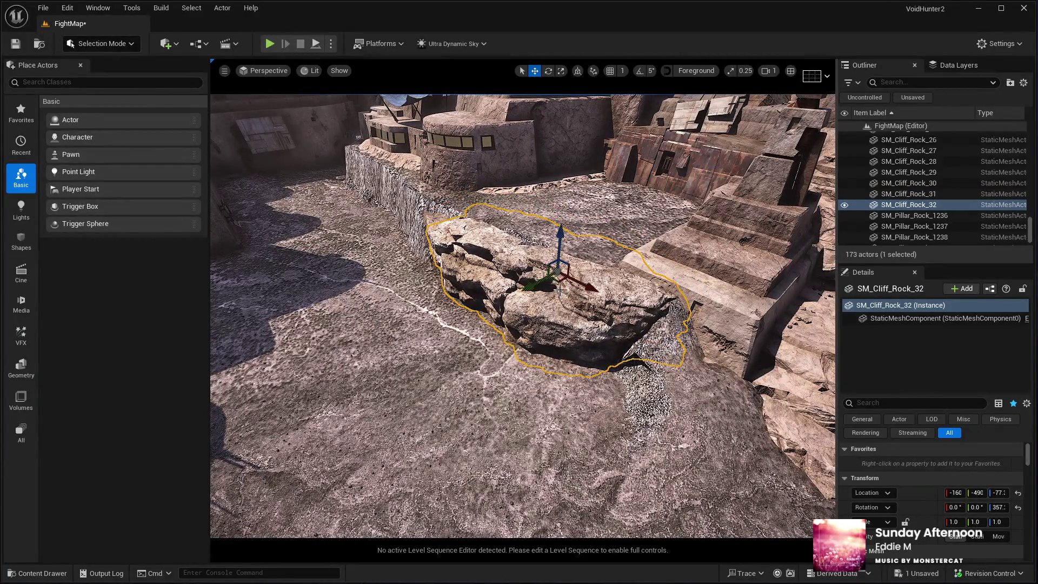
mouse_move(556, 278)
mouse_down()
mouse_move(567, 324)
mouse_move(666, 342)
mouse_up()
key(e)
key(w)
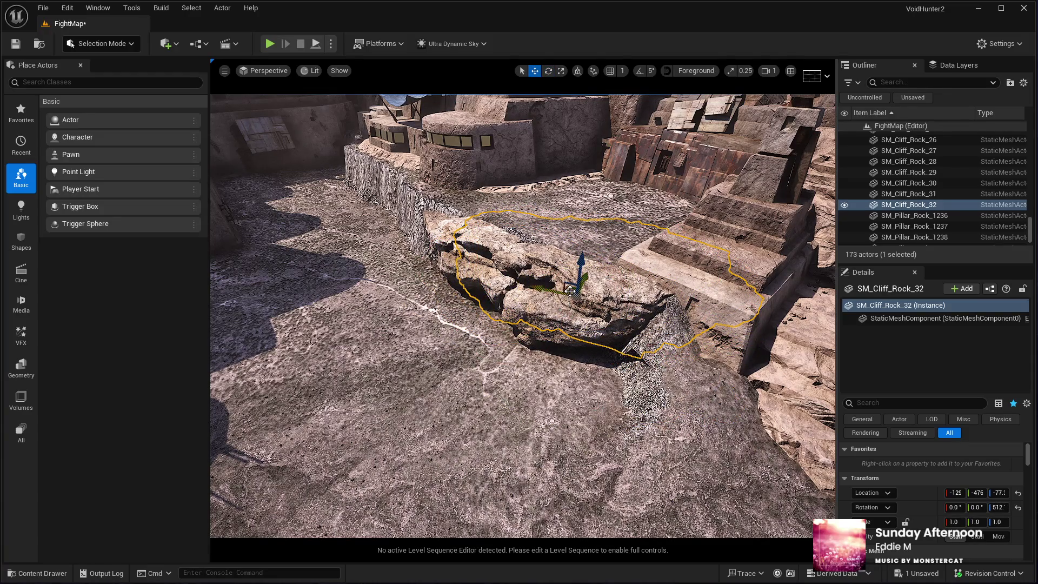
drag(574, 292, 516, 346)
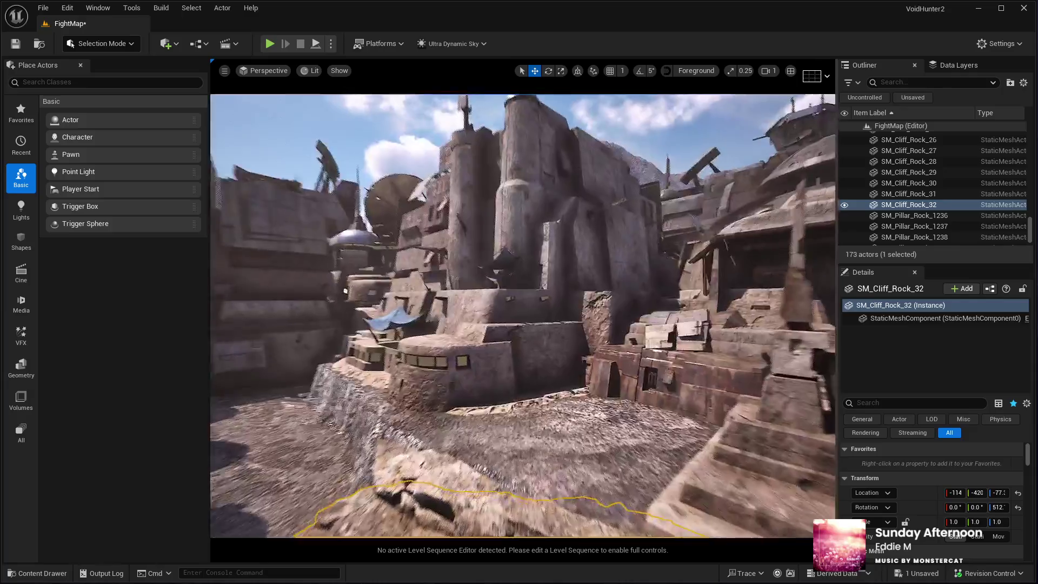
key(f)
key(e)
mouse_move(590, 385)
mouse_down()
mouse_move(359, 349)
mouse_move(403, 381)
mouse_up()
key(w)
key(f)
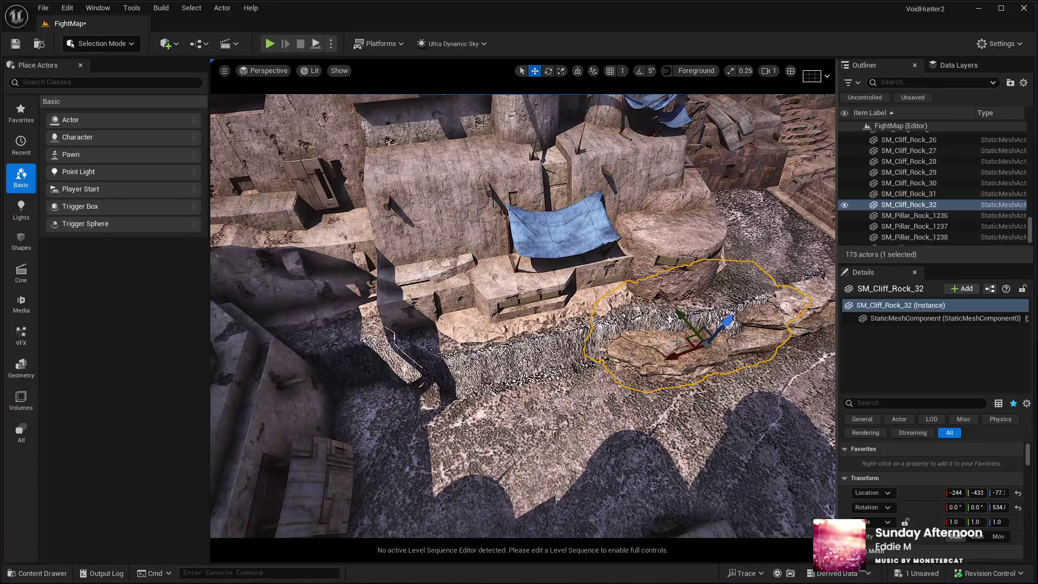
Move that copy further left, turn it about 30 degrees and lower it into the trench corner
mouse_move(690, 339)
mouse_down()
mouse_move(403, 357)
mouse_move(390, 379)
mouse_move(374, 373)
mouse_up()
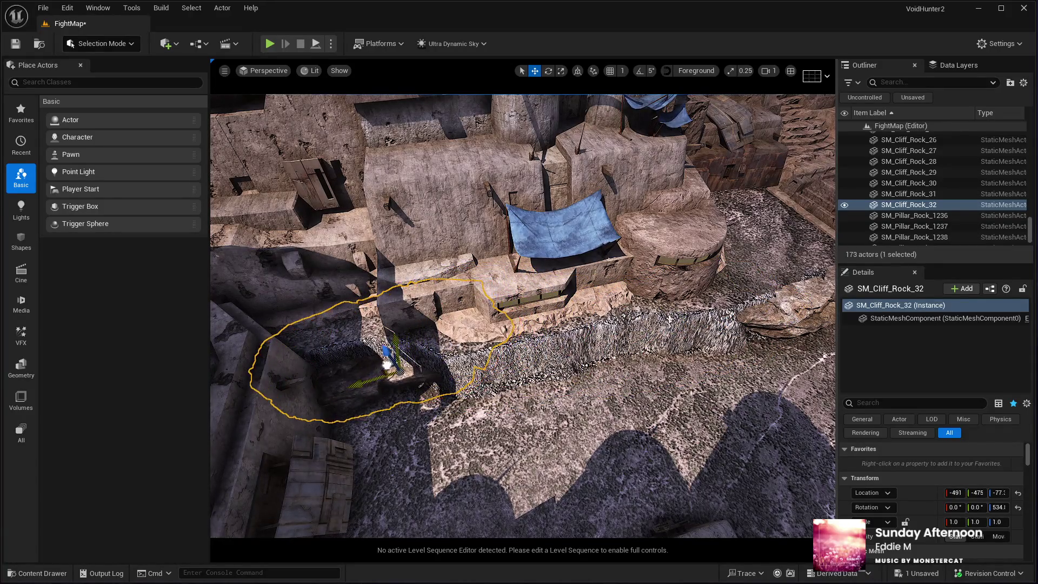
key(f)
key(e)
drag(460, 311, 443, 331)
key(f)
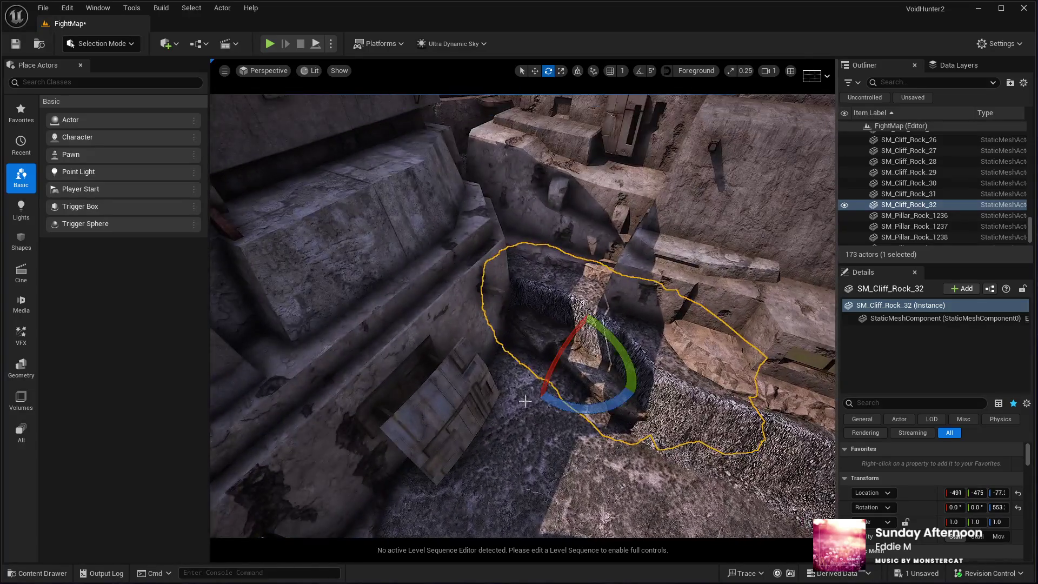
key(w)
mouse_move(572, 348)
mouse_down()
mouse_move(563, 338)
mouse_move(576, 331)
mouse_move(536, 372)
mouse_up()
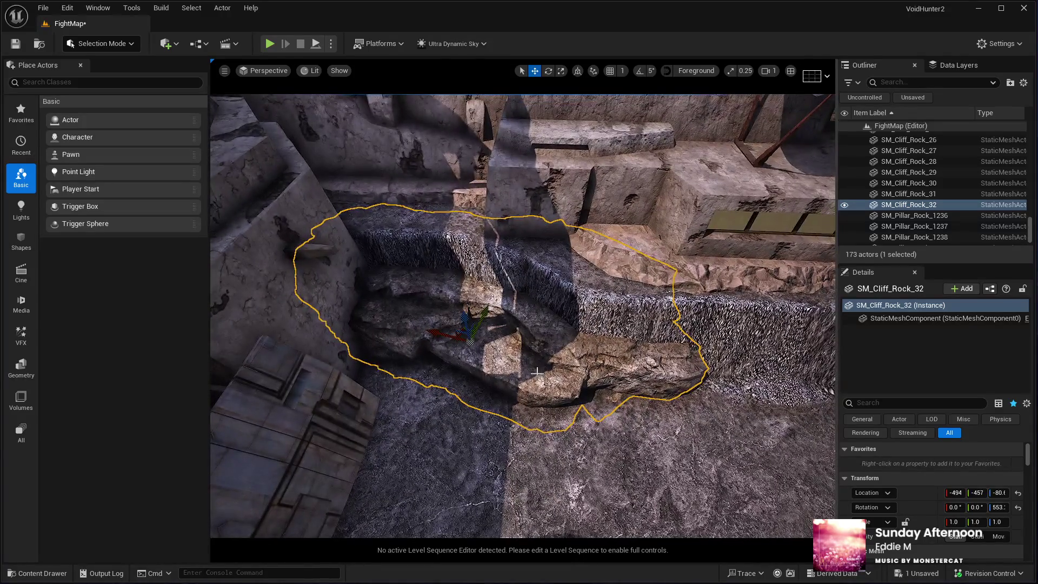
mouse_move(466, 316)
mouse_down()
mouse_move(463, 332)
mouse_move(513, 300)
mouse_up()
Duplicate the corner rock, spin it about 160 degrees and raise it onto the ledge top
key(ctrl+d)
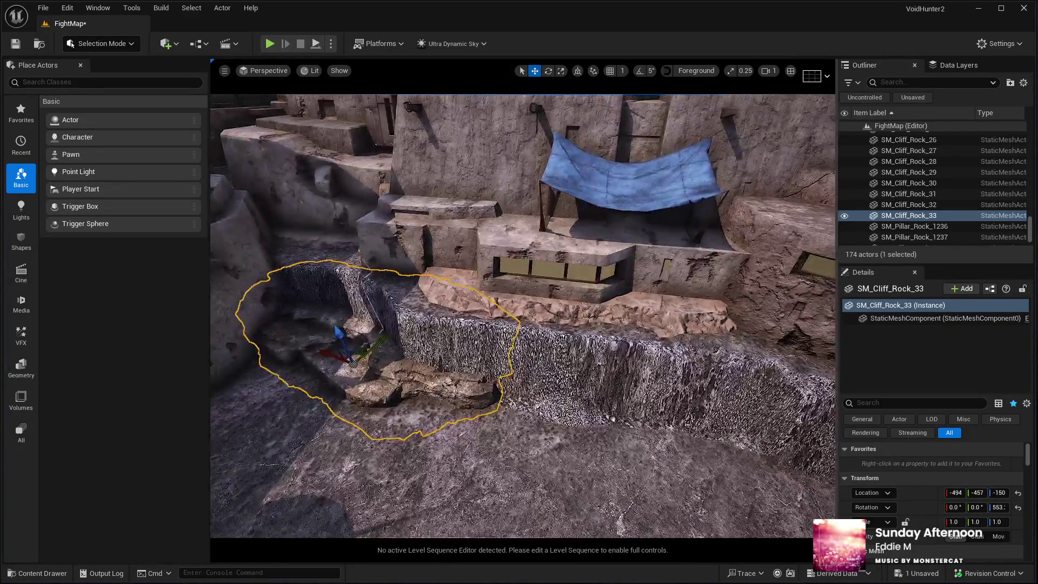
key(e)
mouse_move(373, 331)
mouse_down()
mouse_move(403, 346)
mouse_move(416, 372)
mouse_up()
key(w)
mouse_move(346, 373)
mouse_down()
mouse_move(505, 354)
mouse_move(622, 359)
mouse_up()
drag(541, 352, 531, 337)
drag(464, 272, 460, 206)
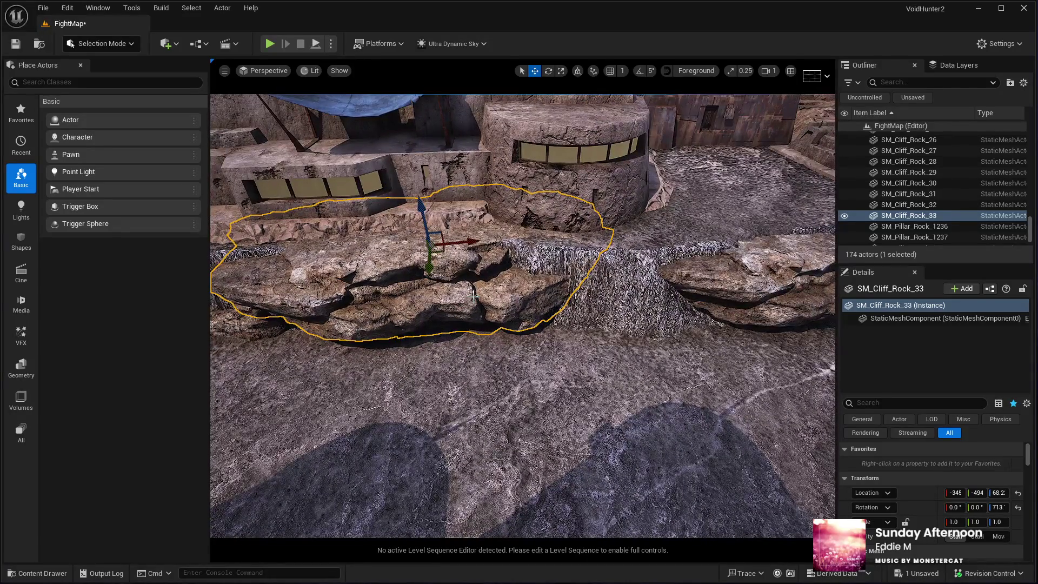
Add another rock copy, turn it about 26 degrees and settle it down in the gully
key(ctrl+d)
mouse_move(429, 238)
mouse_down()
mouse_move(442, 263)
mouse_move(616, 297)
mouse_move(607, 276)
mouse_move(598, 343)
mouse_up()
scroll(522, 316, up, 5)
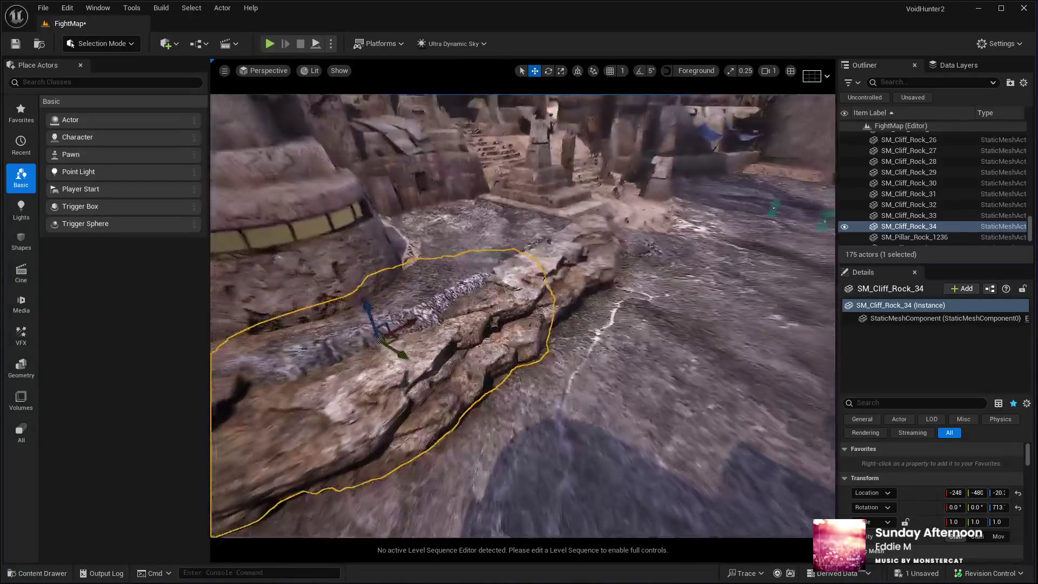
scroll(522, 316, down, 5)
key(e)
drag(633, 279, 641, 294)
key(w)
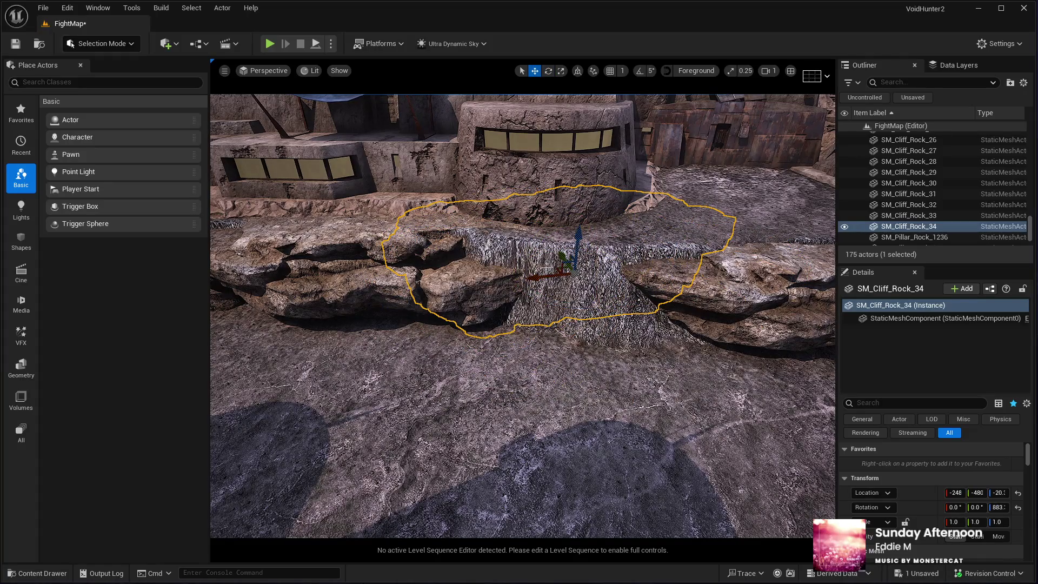
mouse_move(555, 267)
mouse_down()
mouse_move(621, 322)
mouse_move(590, 336)
mouse_move(627, 318)
mouse_up()
key(e)
key(f)
key(w)
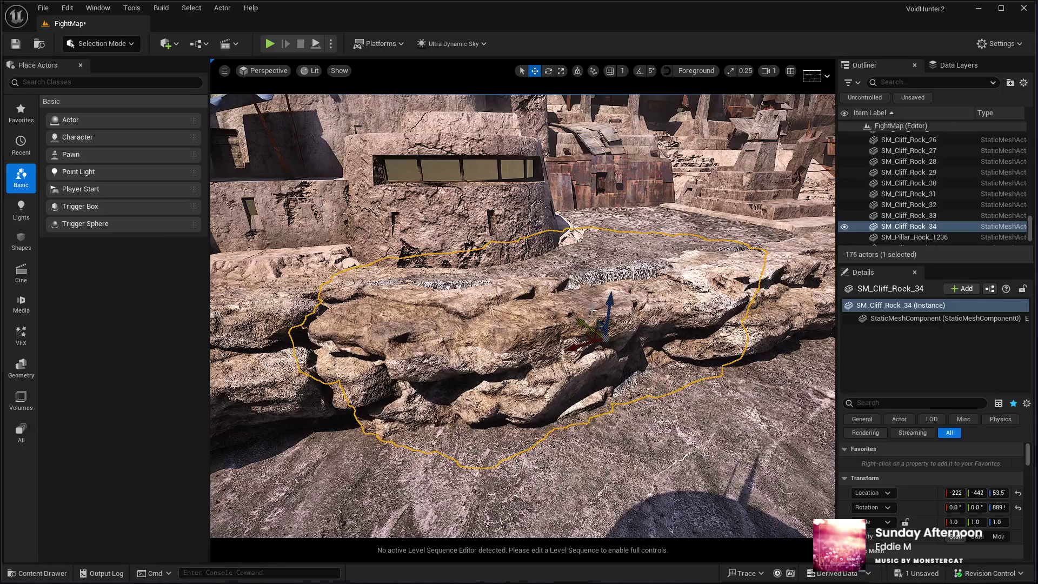
mouse_move(607, 297)
mouse_down()
mouse_move(578, 227)
mouse_move(572, 243)
mouse_up()
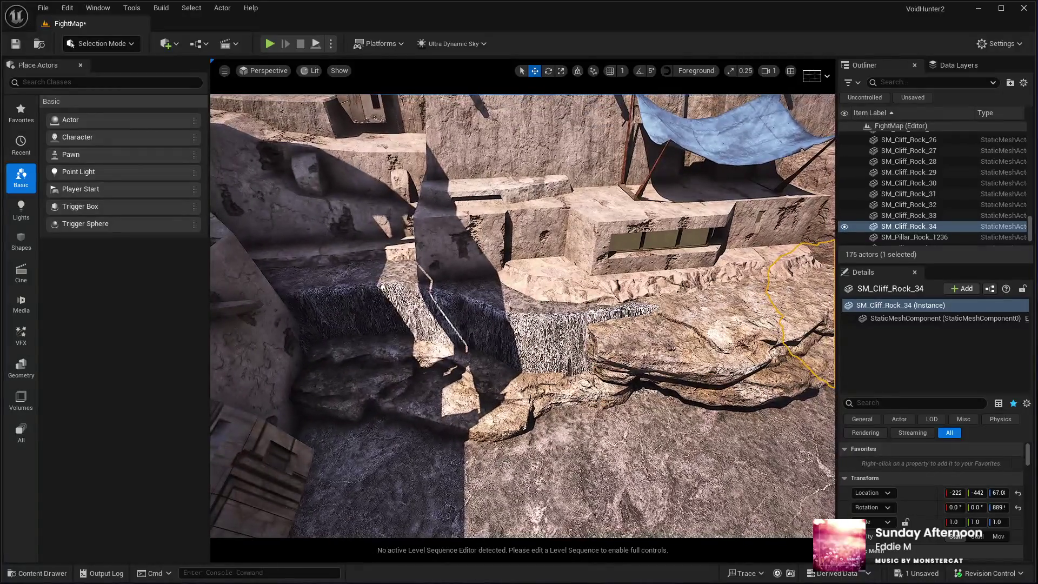
click(405, 371)
Duplicate the corner rock, scale it to about 0.48 and lift it onto the shaded ledge
key(ctrl+d)
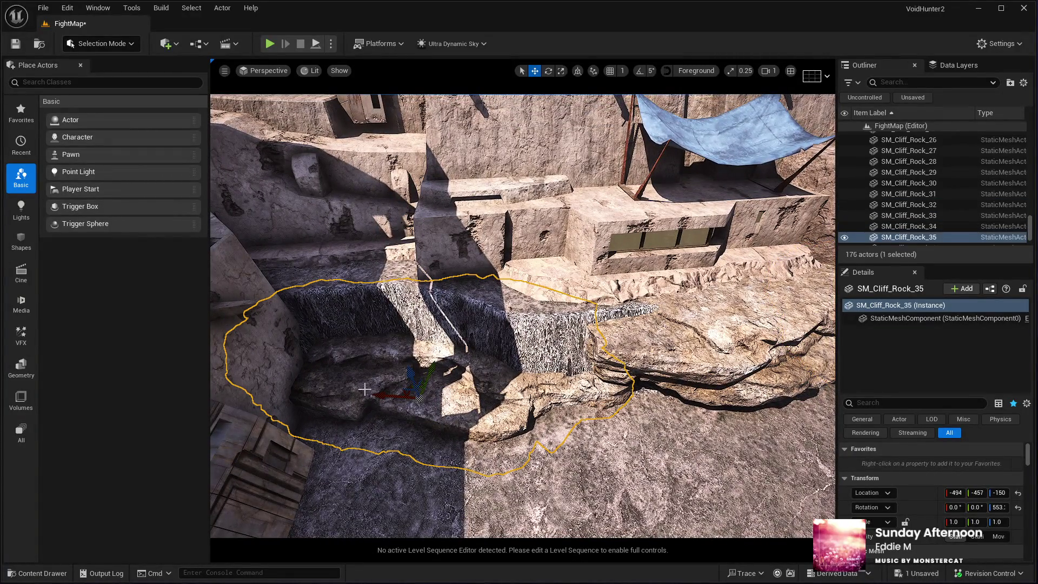
key(r)
drag(416, 391, 392, 409)
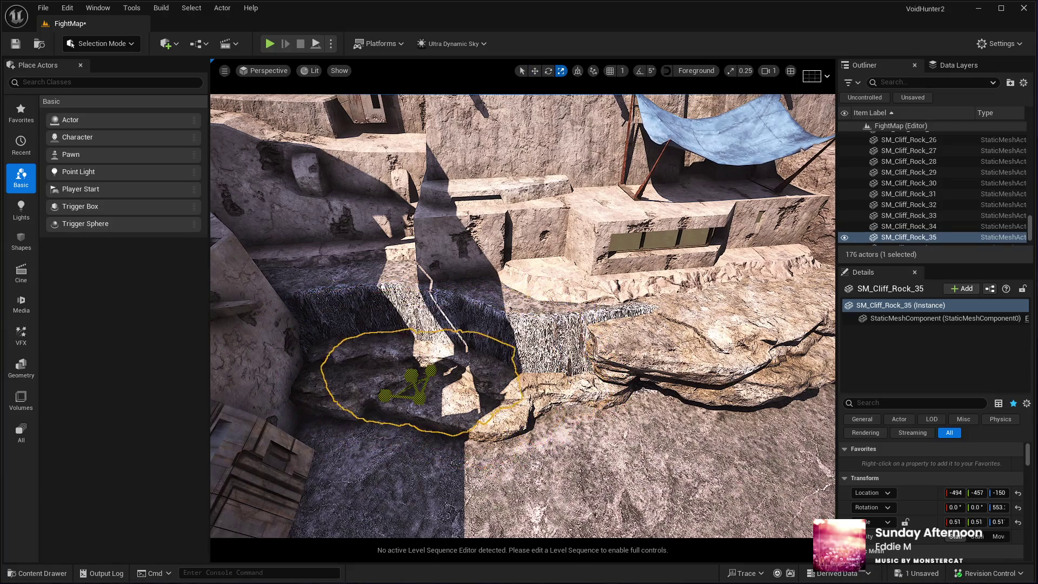
key(f)
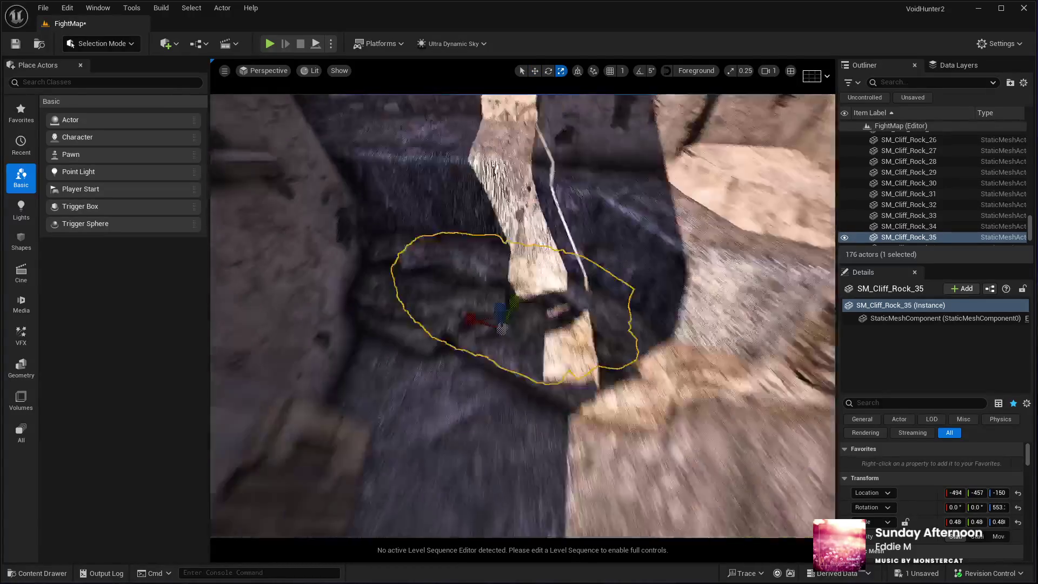
drag(390, 366, 384, 357)
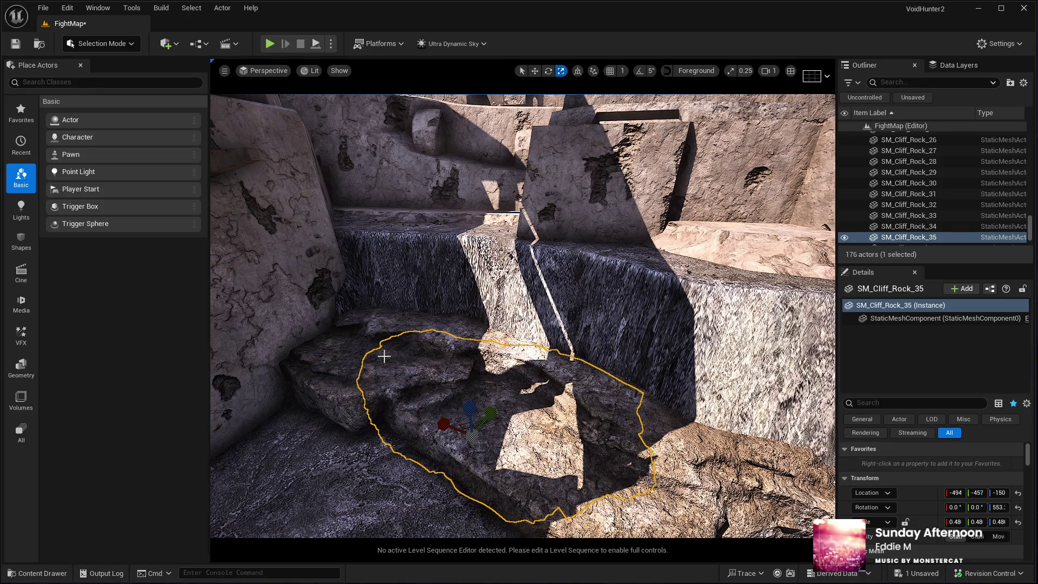
click(534, 71)
mouse_move(469, 406)
mouse_down()
mouse_move(459, 291)
mouse_move(409, 315)
mouse_move(367, 273)
mouse_move(378, 269)
mouse_move(375, 280)
mouse_up()
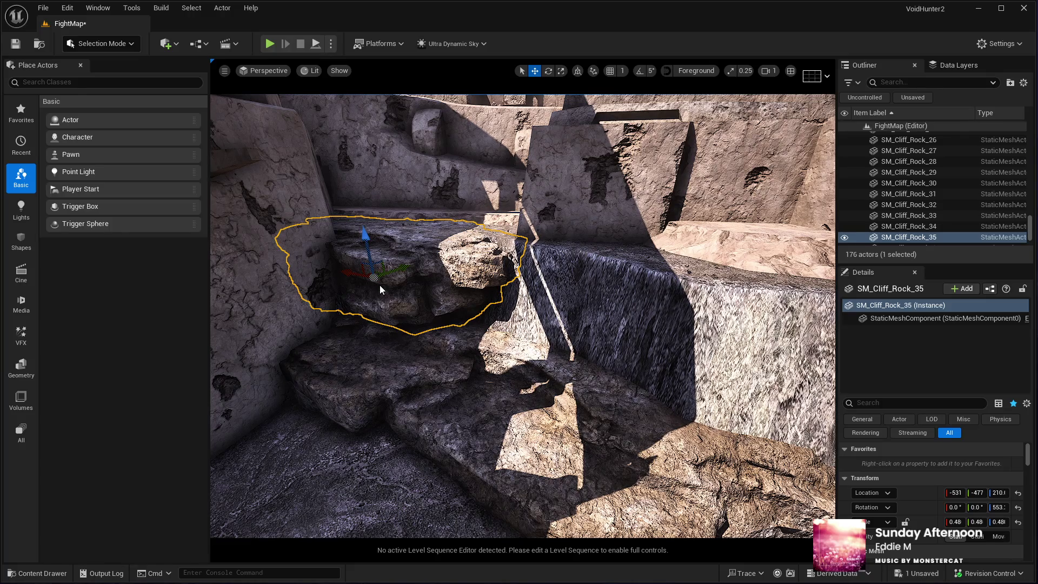
mouse_move(379, 285)
mouse_down()
mouse_move(373, 341)
mouse_move(373, 309)
mouse_move(359, 332)
mouse_move(375, 320)
mouse_move(538, 349)
mouse_move(559, 342)
mouse_up()
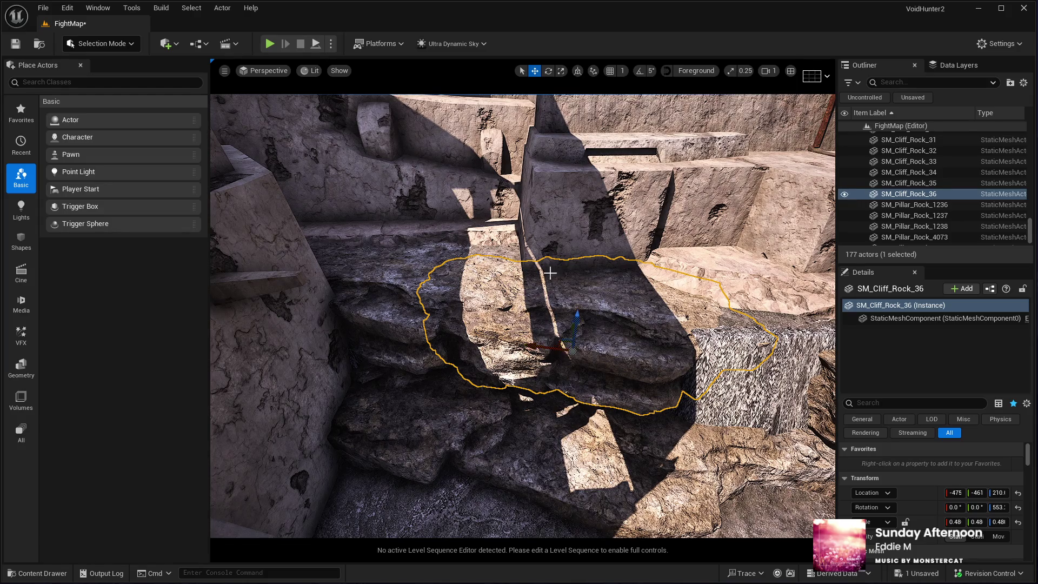
Turn the small rock about 173 degrees and push it back against the wall
click(548, 74)
mouse_move(540, 390)
mouse_down()
mouse_move(649, 400)
mouse_move(502, 326)
mouse_move(510, 384)
mouse_up()
drag(472, 353, 471, 341)
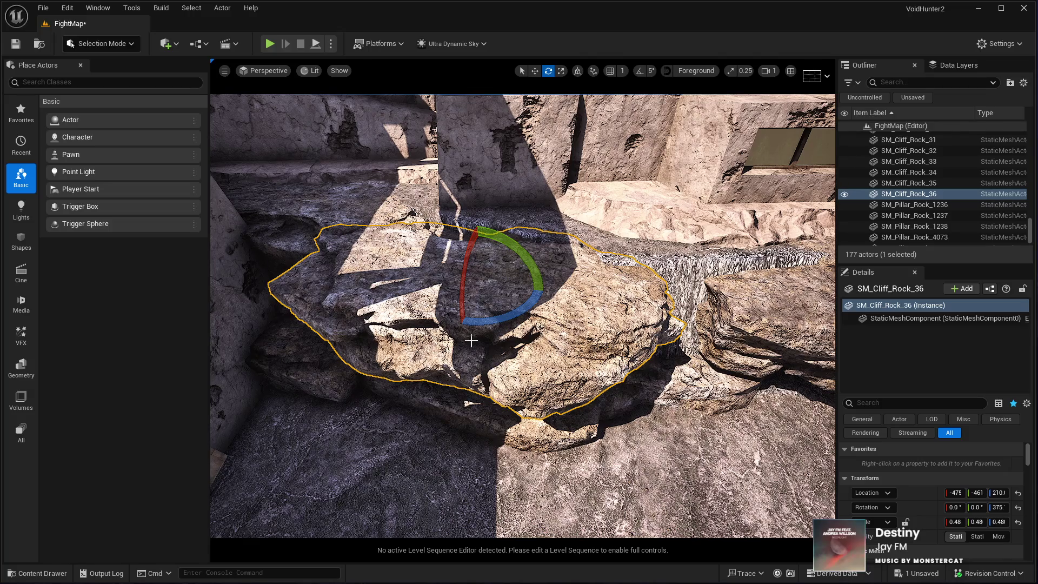
drag(349, 319, 352, 302)
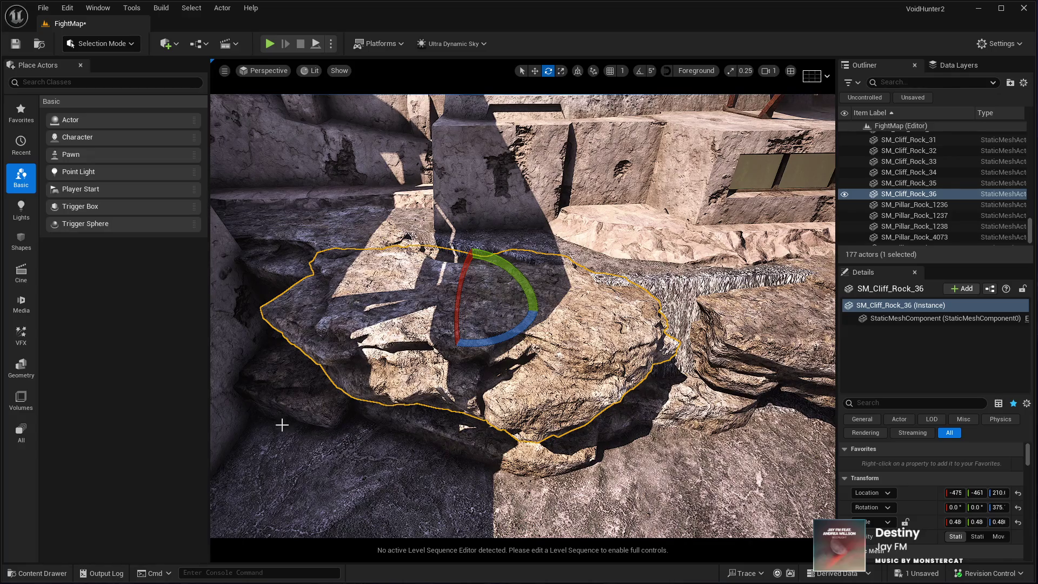
mouse_move(321, 419)
mouse_down()
mouse_move(317, 390)
mouse_move(359, 394)
mouse_up()
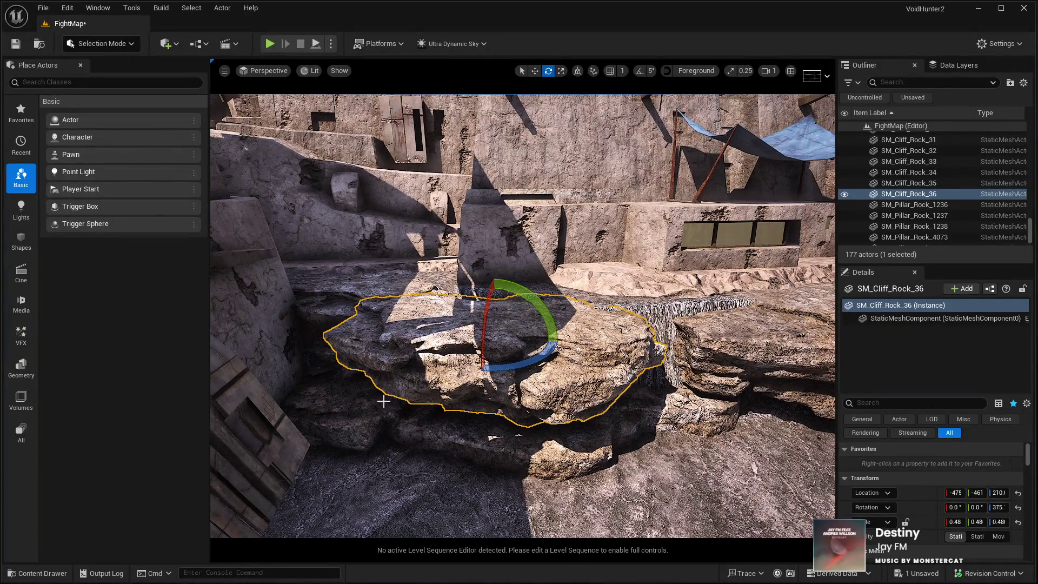
key(w)
mouse_move(505, 345)
mouse_down()
mouse_move(495, 285)
mouse_move(475, 281)
mouse_move(470, 265)
mouse_move(495, 313)
mouse_up()
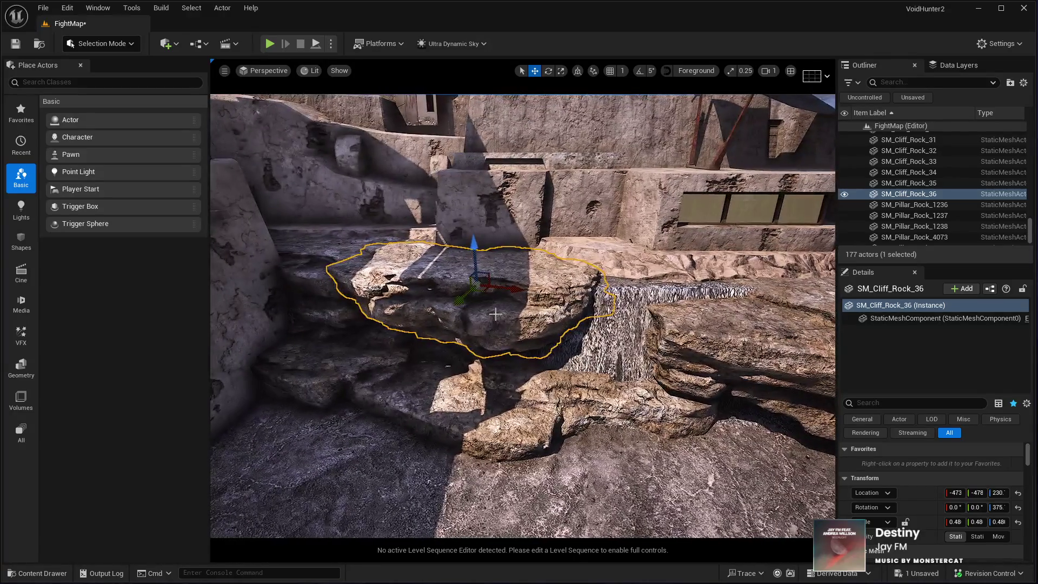
Add two more rock copies, sinking each lower, sliding them right and rotating the last one
key(ctrl+d)
drag(474, 253, 480, 287)
mouse_move(481, 323)
mouse_down()
mouse_move(627, 331)
mouse_move(623, 344)
mouse_up()
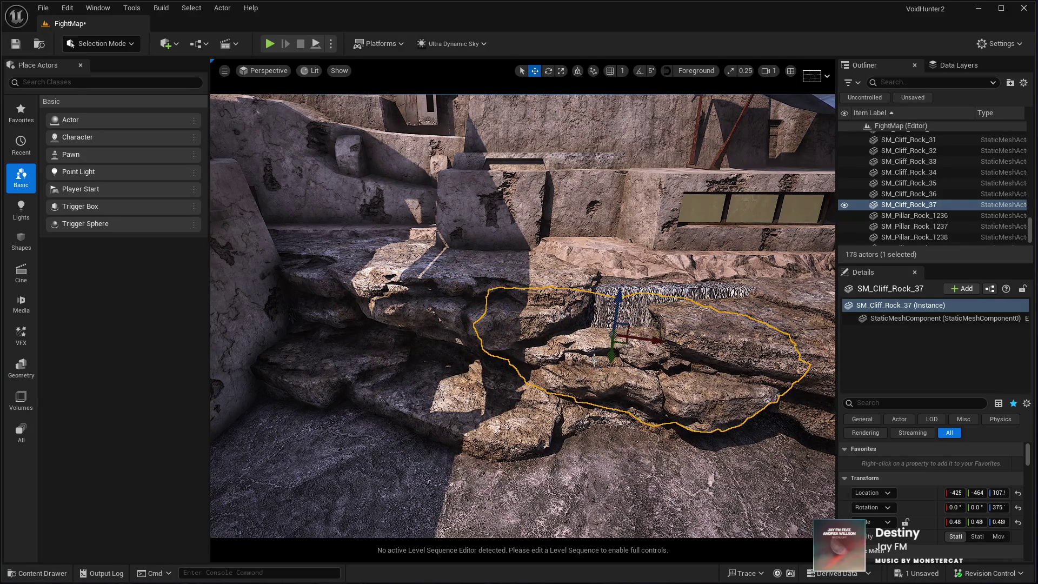
key(ctrl+d)
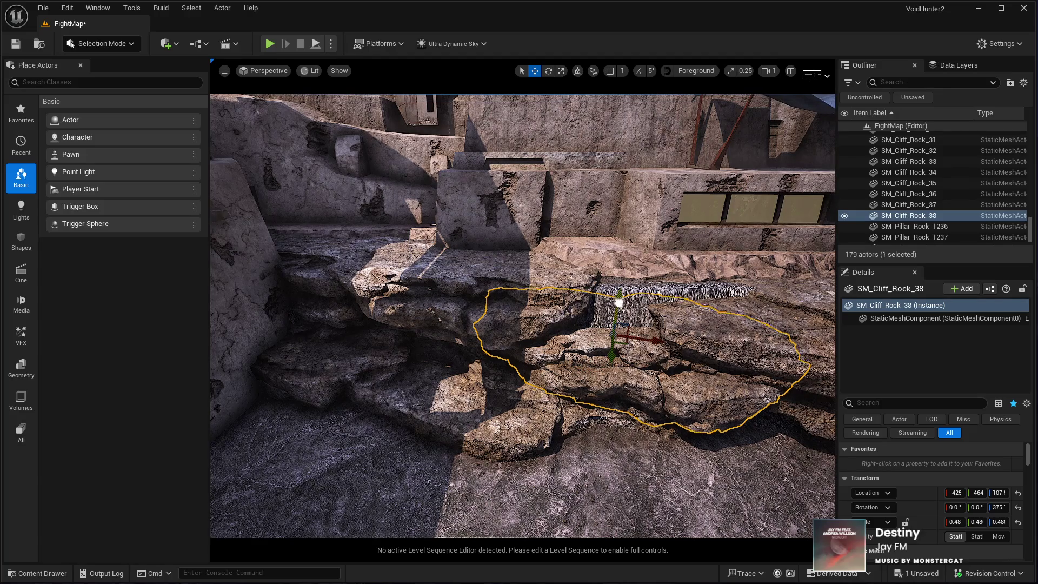
drag(618, 302, 615, 337)
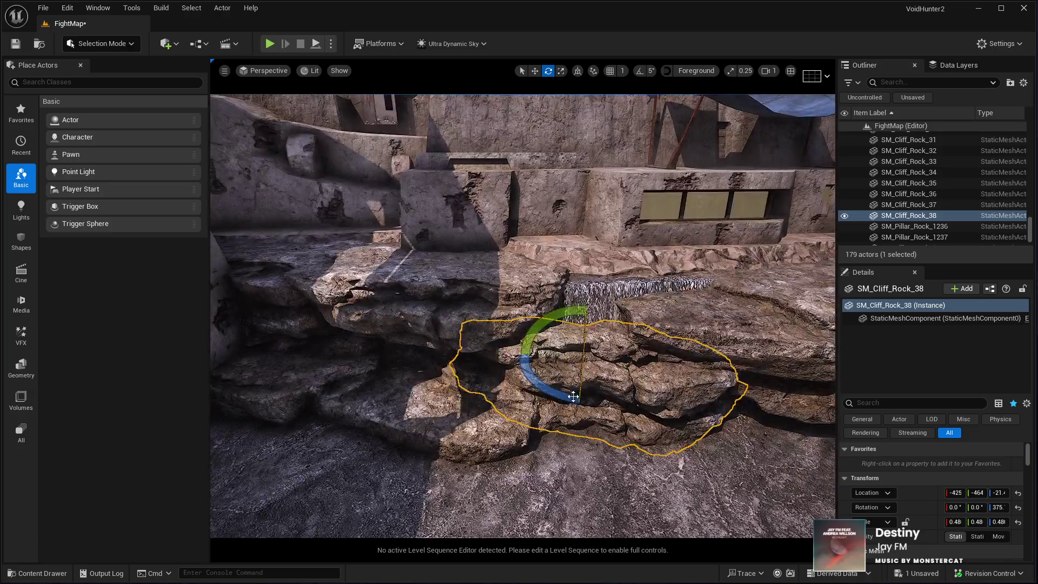
mouse_move(563, 403)
mouse_down()
mouse_move(595, 405)
mouse_move(649, 373)
mouse_up()
key(w)
mouse_move(562, 360)
mouse_down()
mouse_move(587, 416)
mouse_move(621, 412)
mouse_move(659, 432)
mouse_move(665, 398)
mouse_move(622, 403)
mouse_move(665, 403)
mouse_move(535, 466)
mouse_up()
click(490, 432)
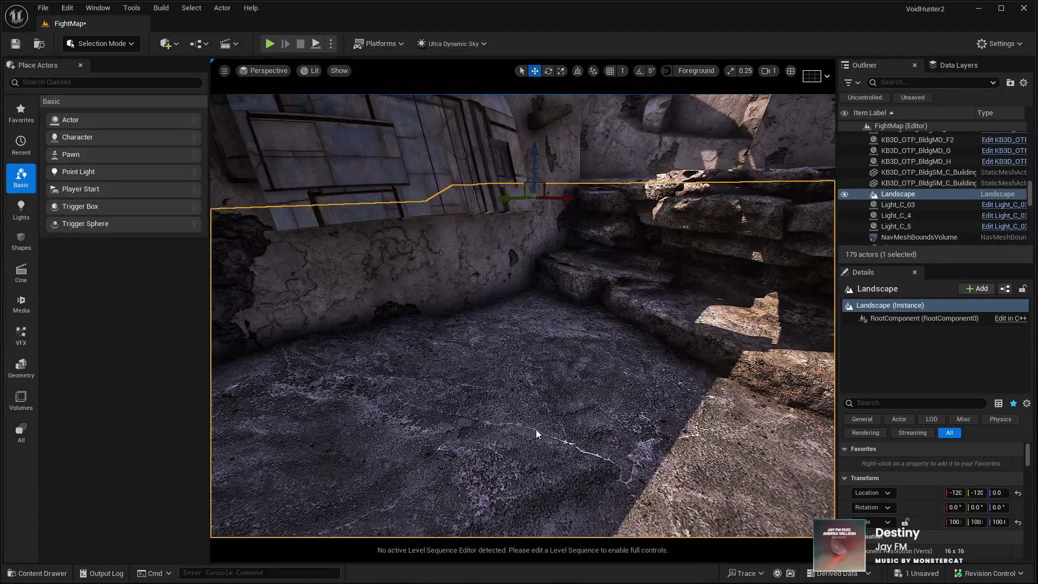
key(alt+p)
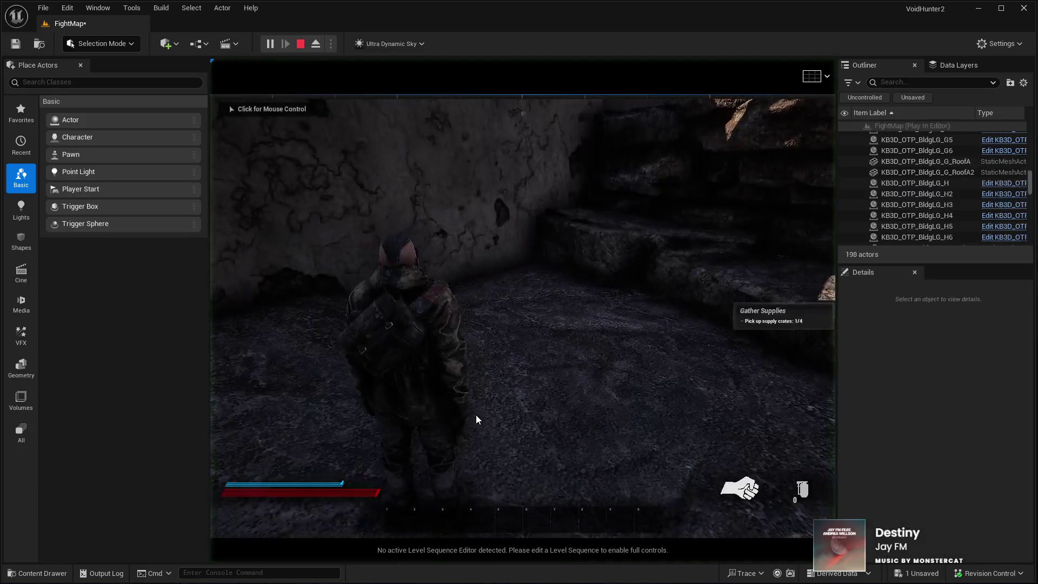
key(w)
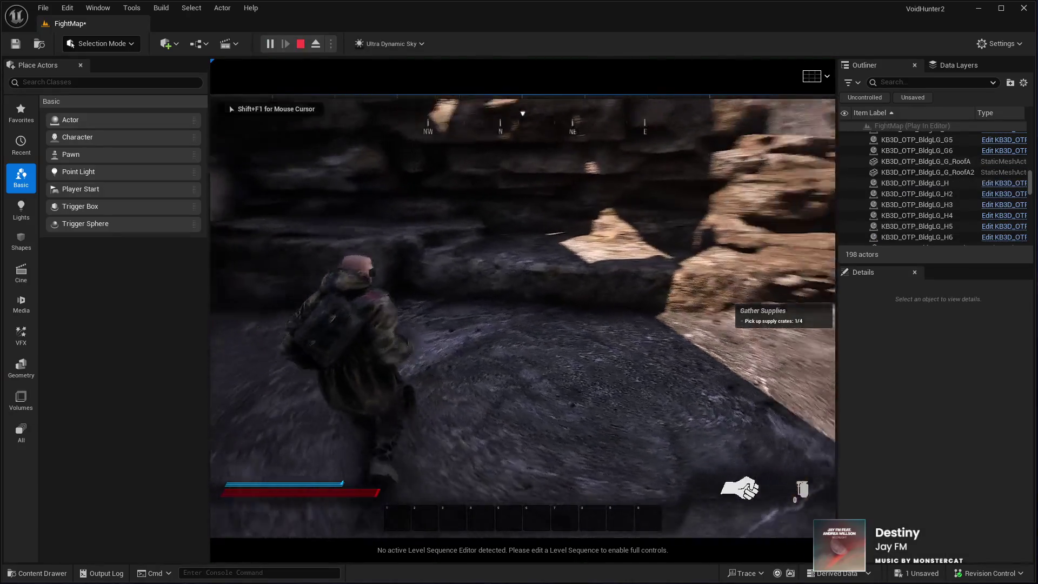
key(w)
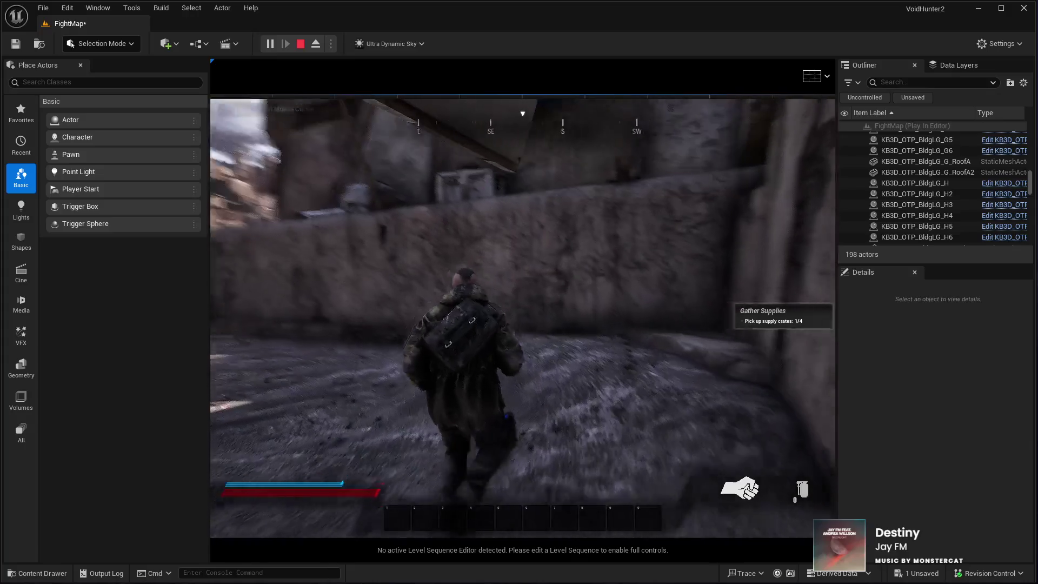
key(w)
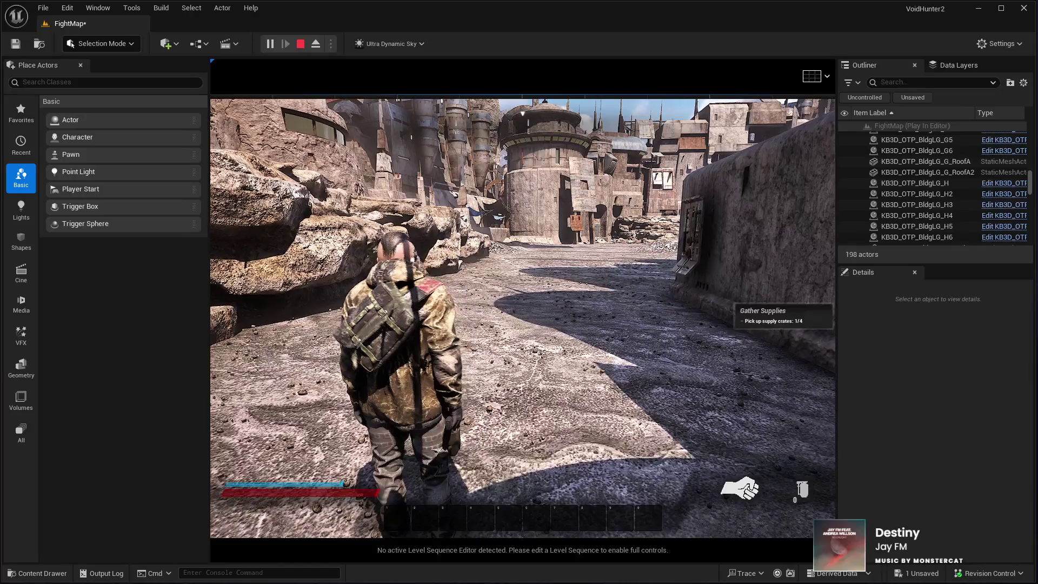
key(Escape)
click(463, 377)
key(w)
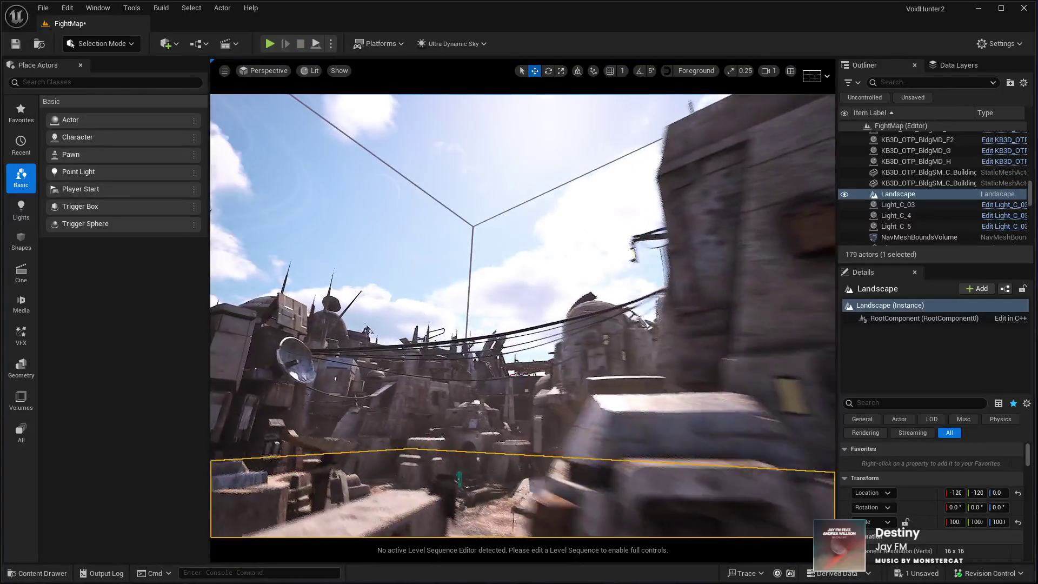
Duplicate an AI spawner, move it across the plaza, snap it to the floor and turn it
drag(443, 307, 443, 307)
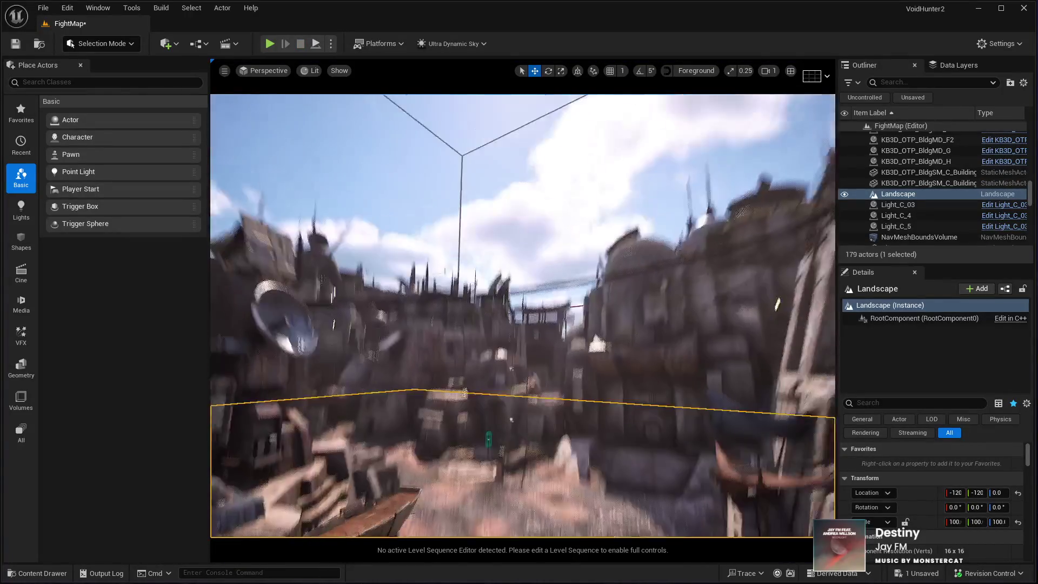
click(447, 309)
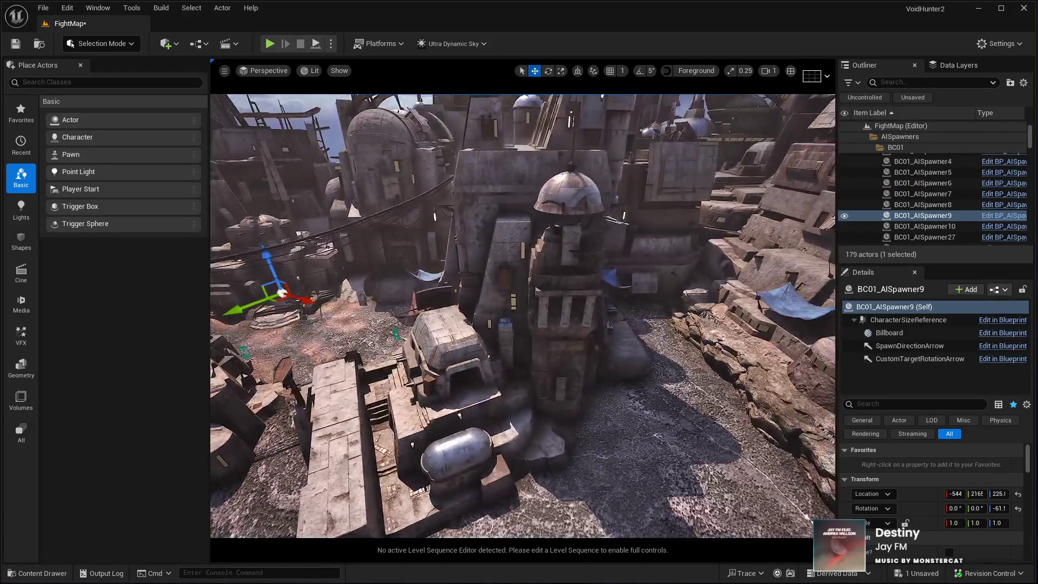
key(ctrl+d)
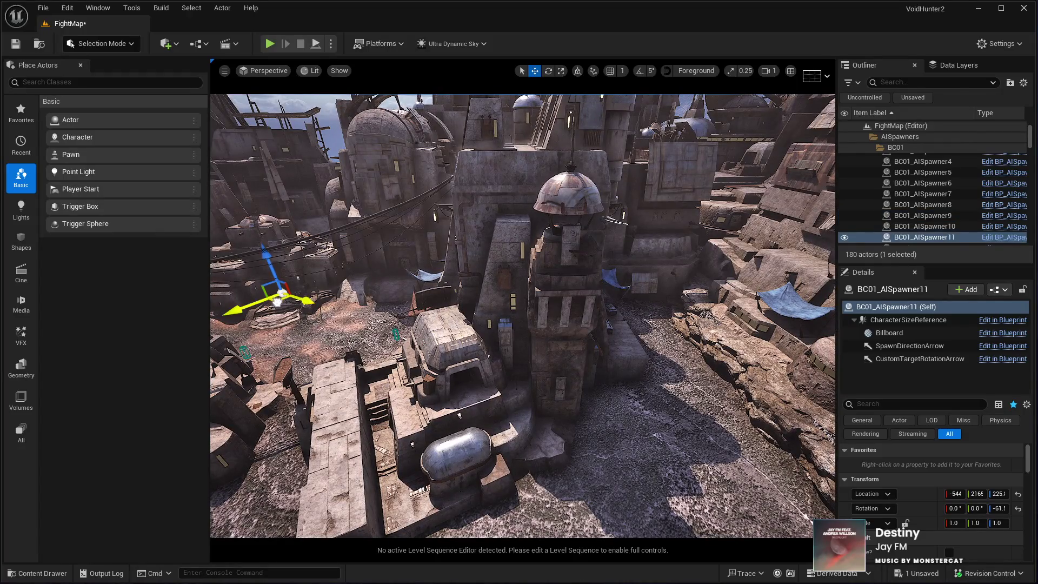
drag(274, 300, 660, 371)
key(f)
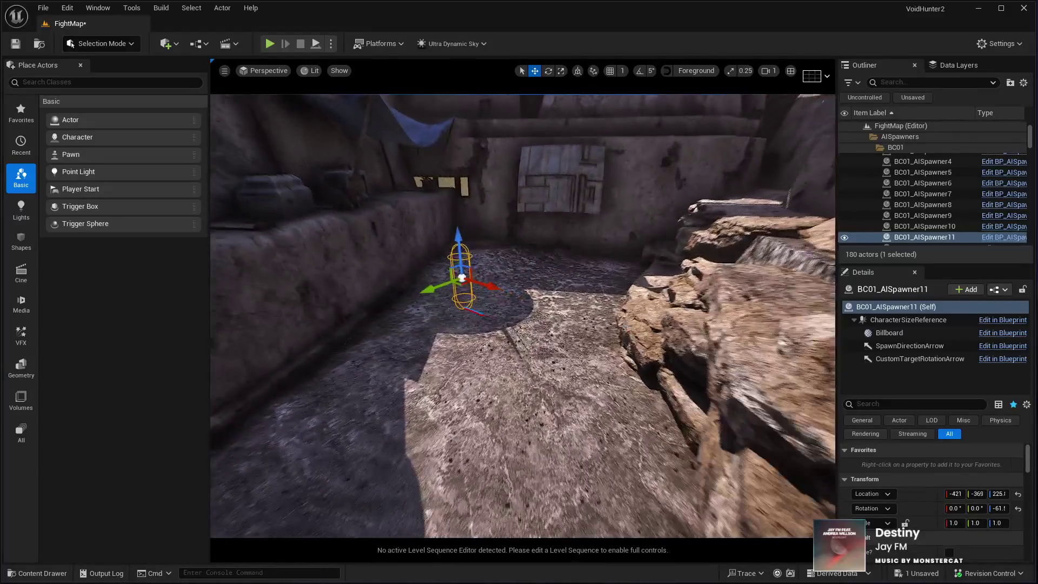
key(End)
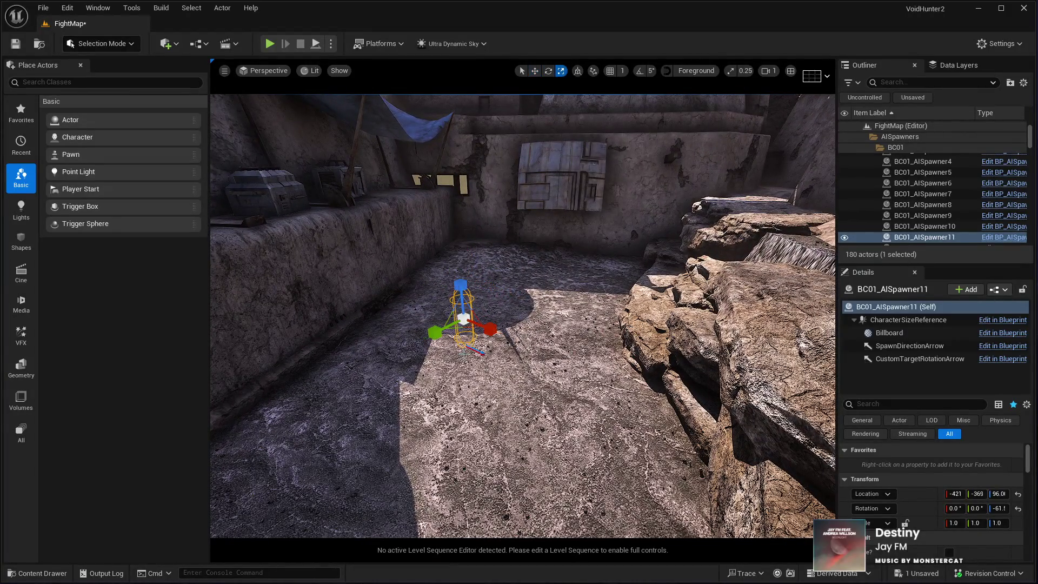
key(e)
mouse_move(460, 345)
mouse_down()
mouse_move(503, 346)
mouse_move(492, 346)
mouse_move(464, 264)
mouse_move(469, 193)
mouse_move(469, 248)
mouse_move(584, 260)
mouse_move(579, 289)
mouse_up()
key(w)
Duplicate it again as BC01_AISpawner12, rotate it about 30 degrees and snap it to the floor
key(ctrl+d)
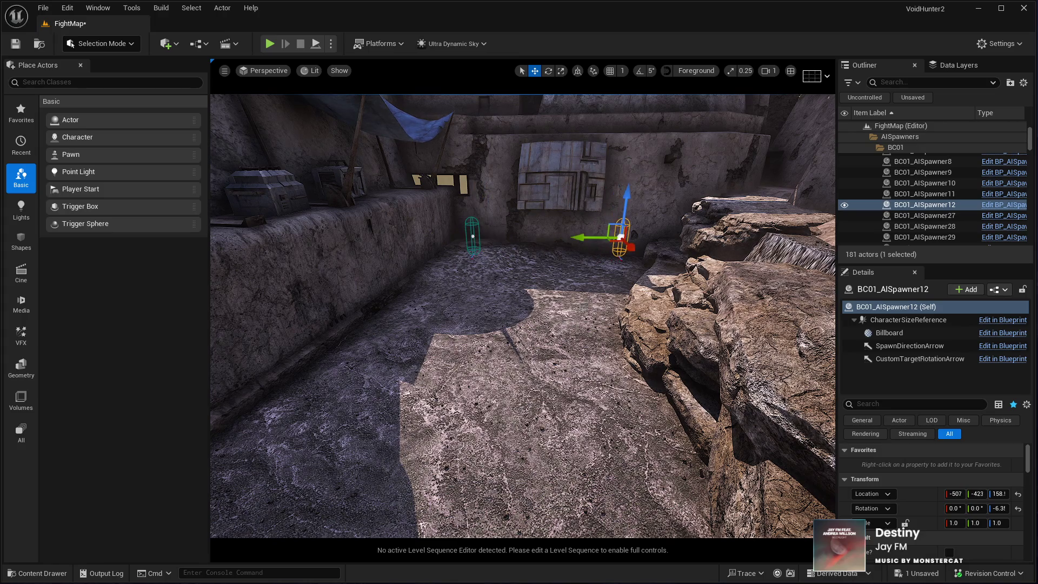
key(e)
drag(595, 247, 646, 252)
key(End)
mouse_move(593, 349)
mouse_down()
mouse_move(586, 340)
mouse_move(506, 493)
mouse_up()
click(507, 480)
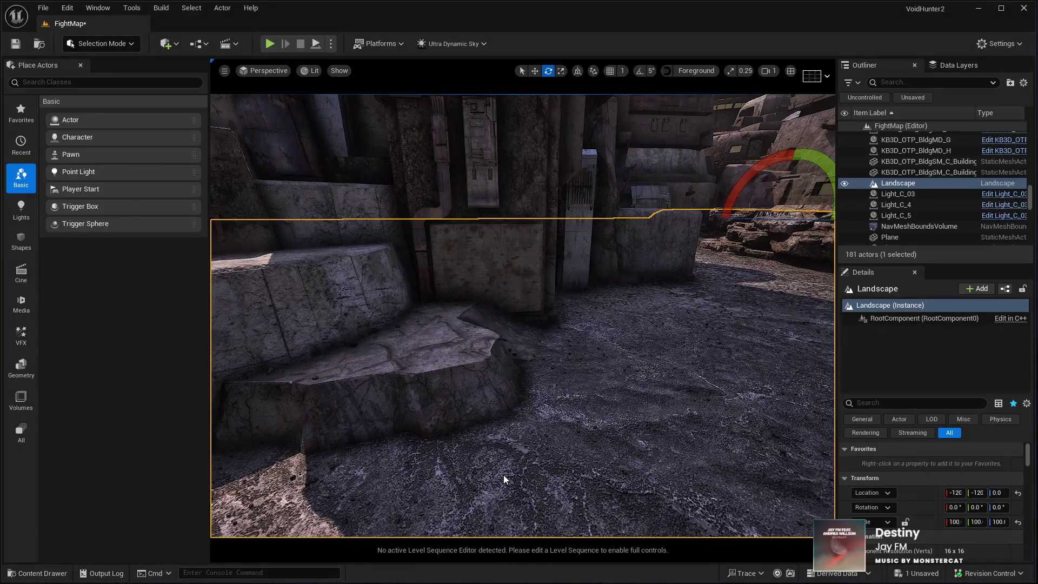
Playtest fullscreen with Alt+P, swapping rifle and shotgun and running to the stone block, then restart play
key(alt+p)
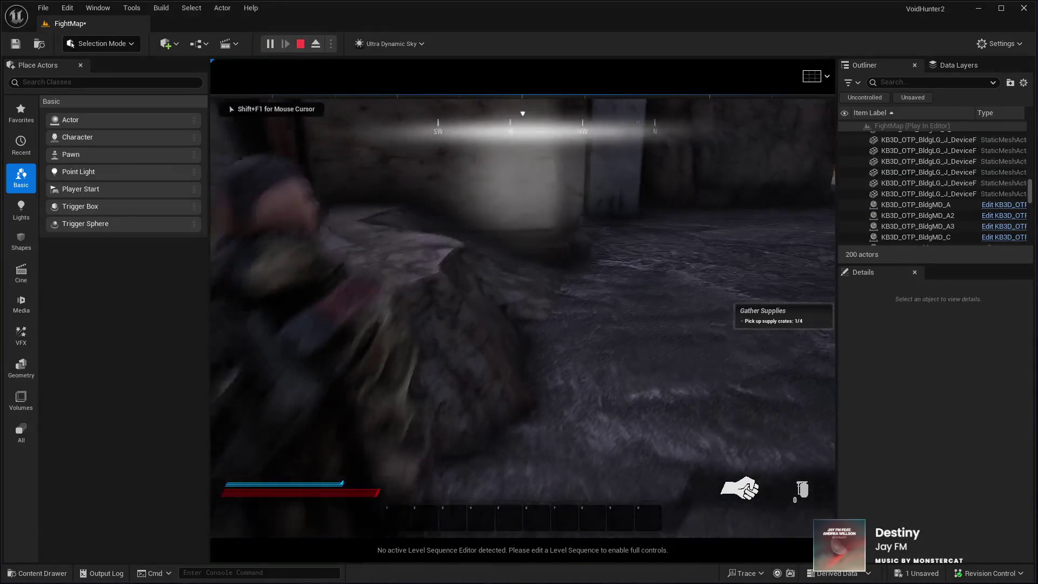
key(F11)
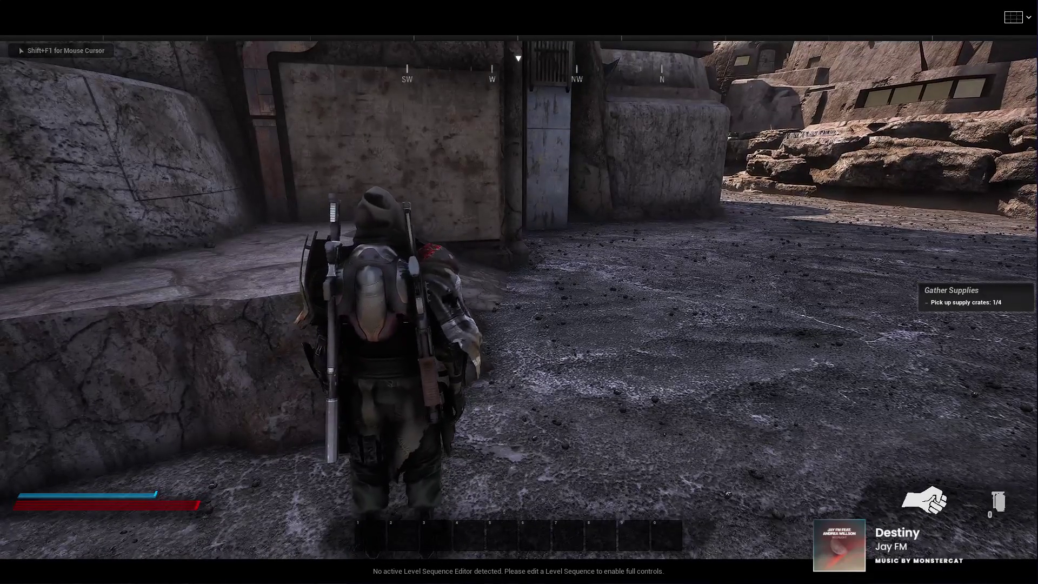
key(1)
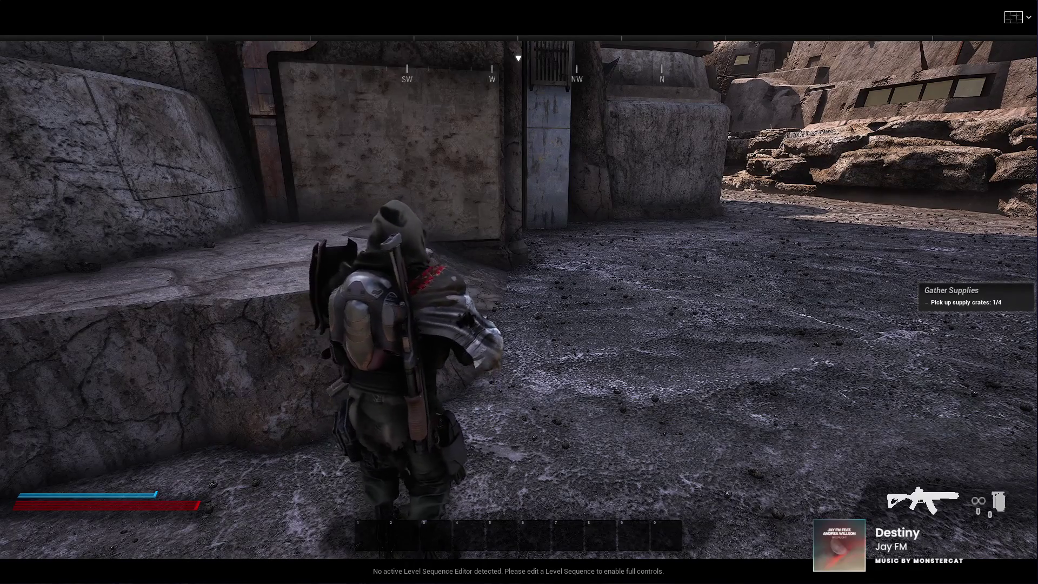
key(2)
key(r)
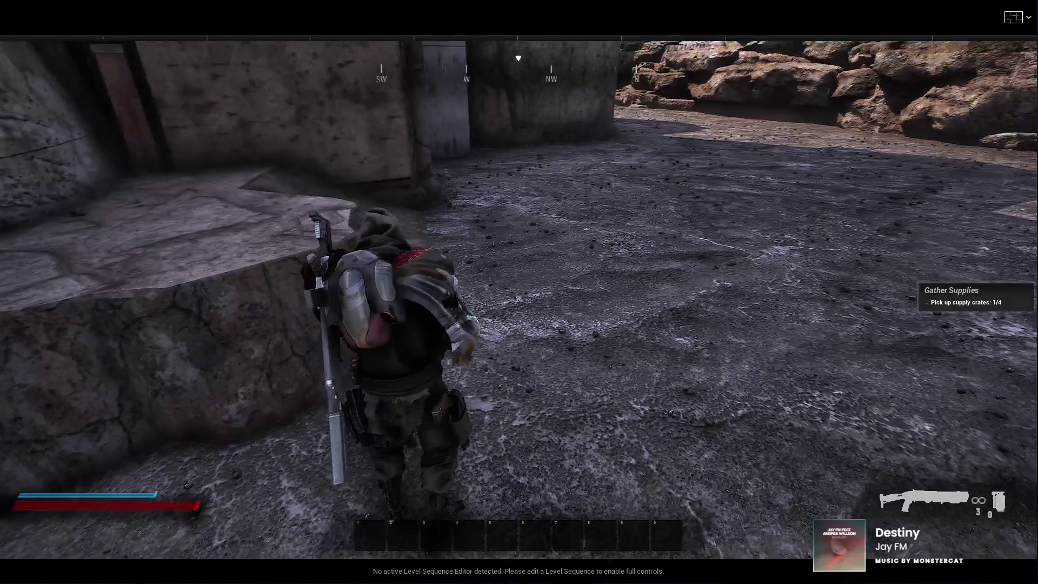
key(w)
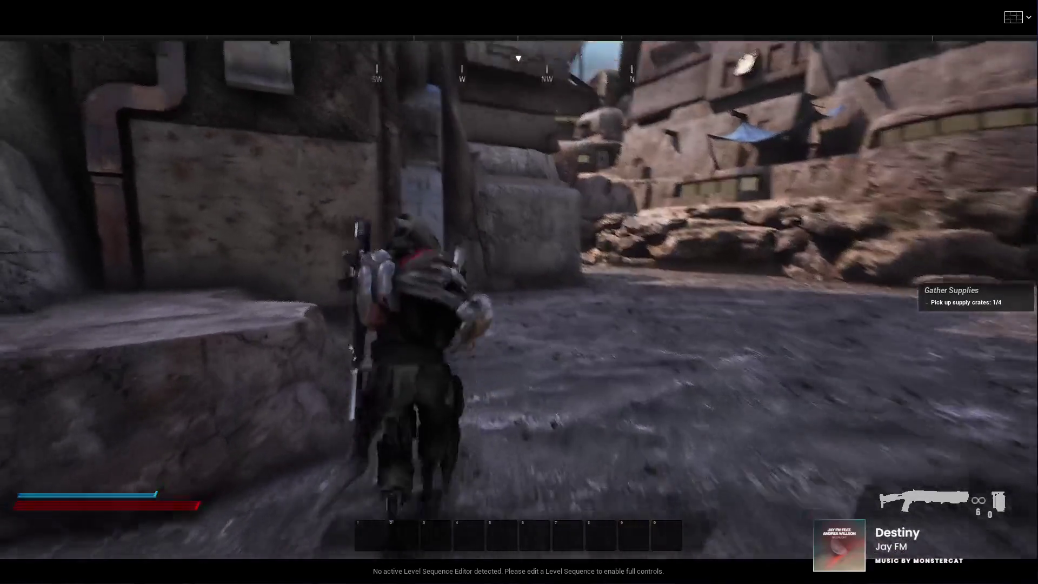
key(w)
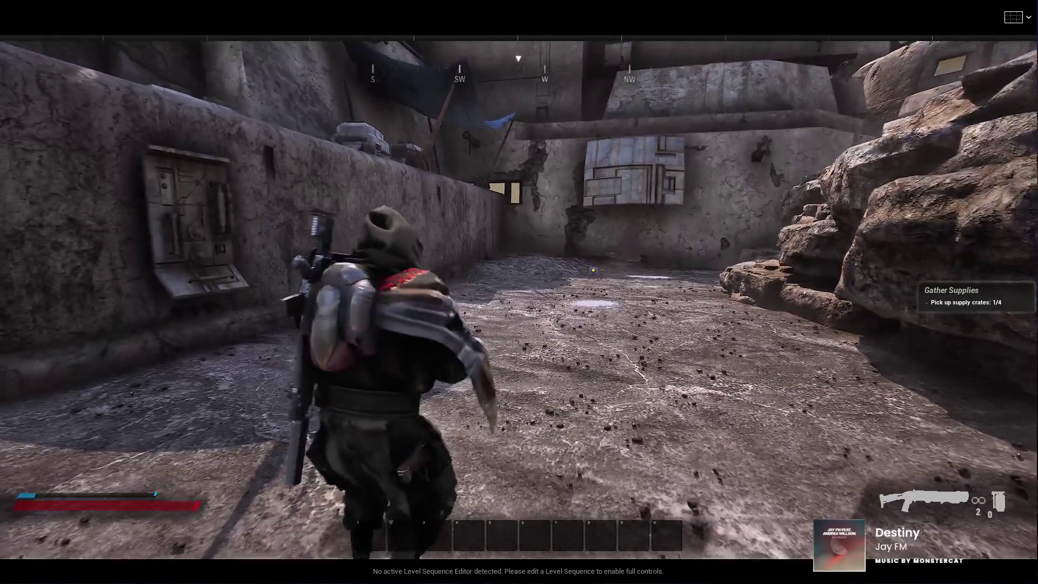
key(Escape)
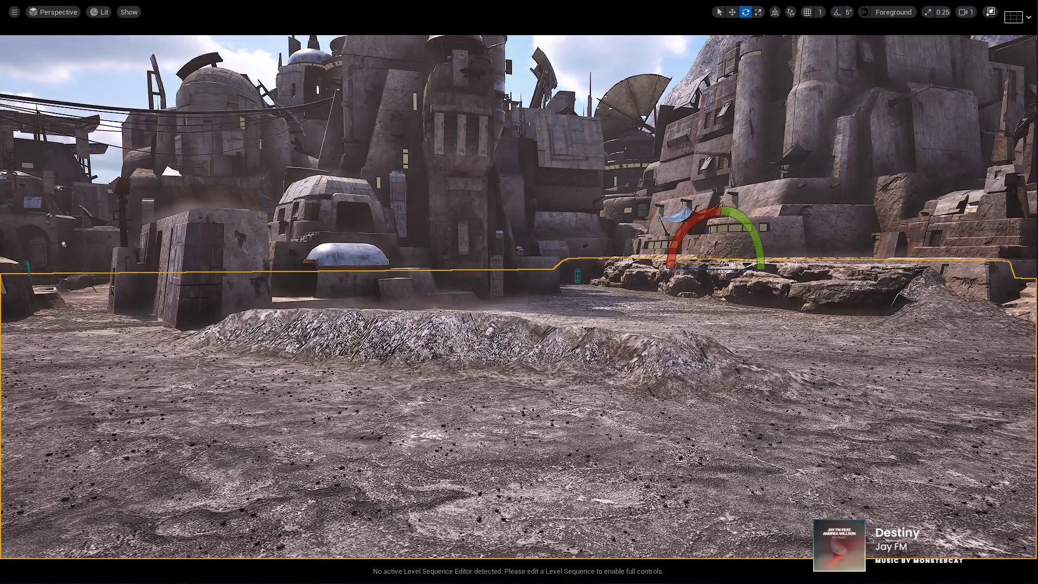
key(alt+p)
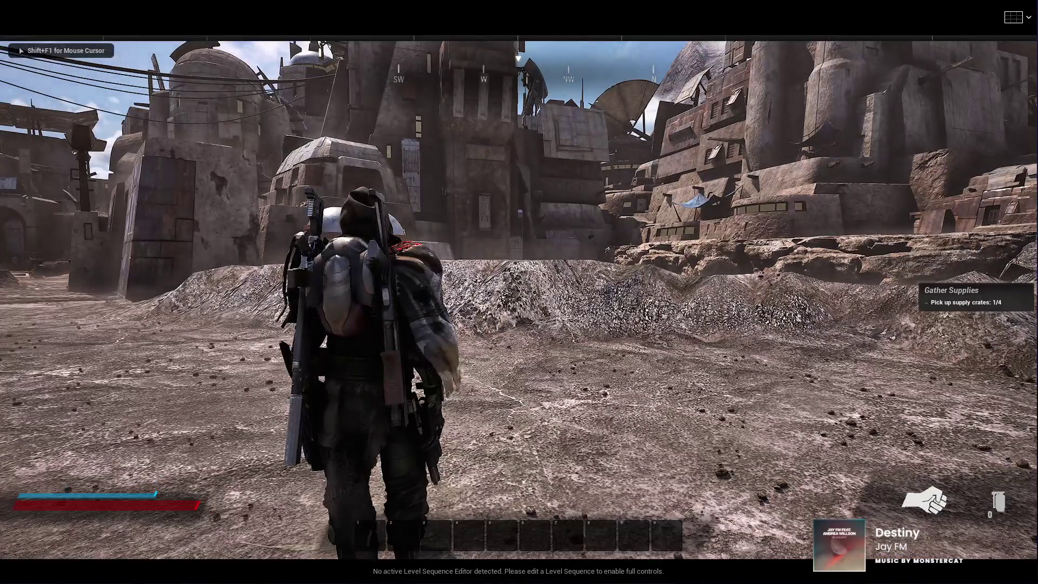
Swap weapons, run left and forward to the drone, and interact with it
key(1)
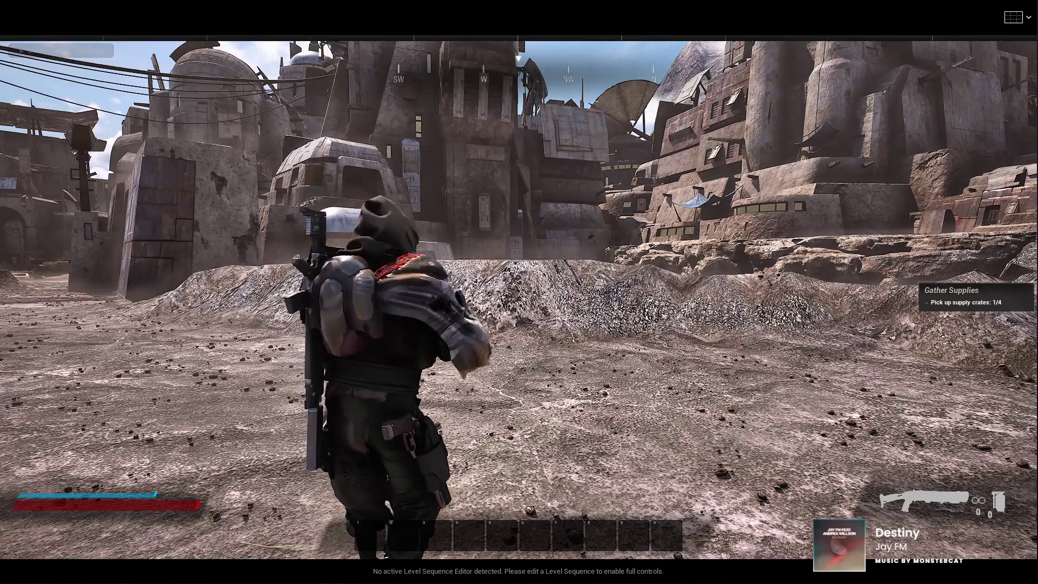
key(2)
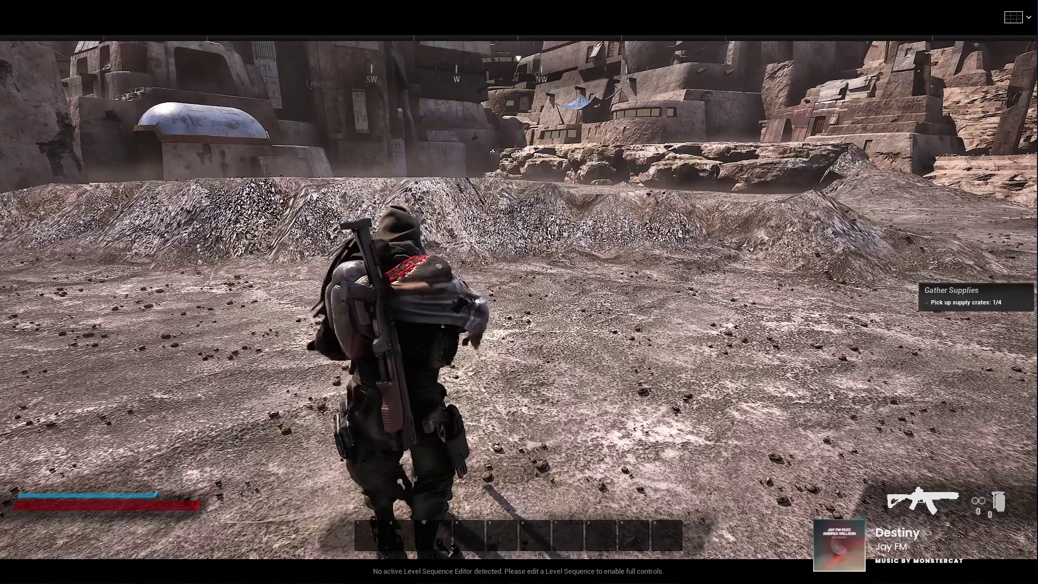
key(r)
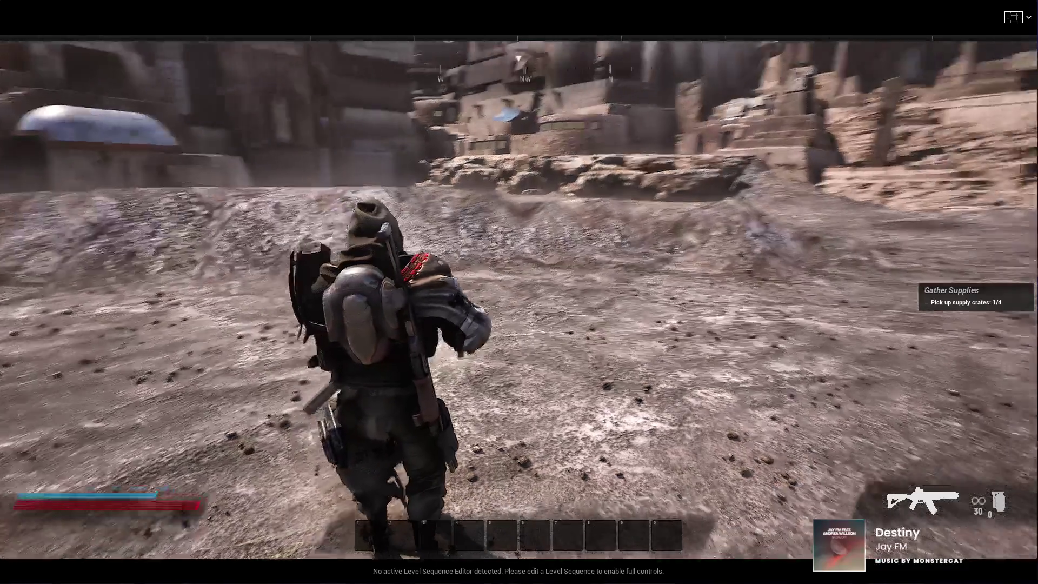
key(a)
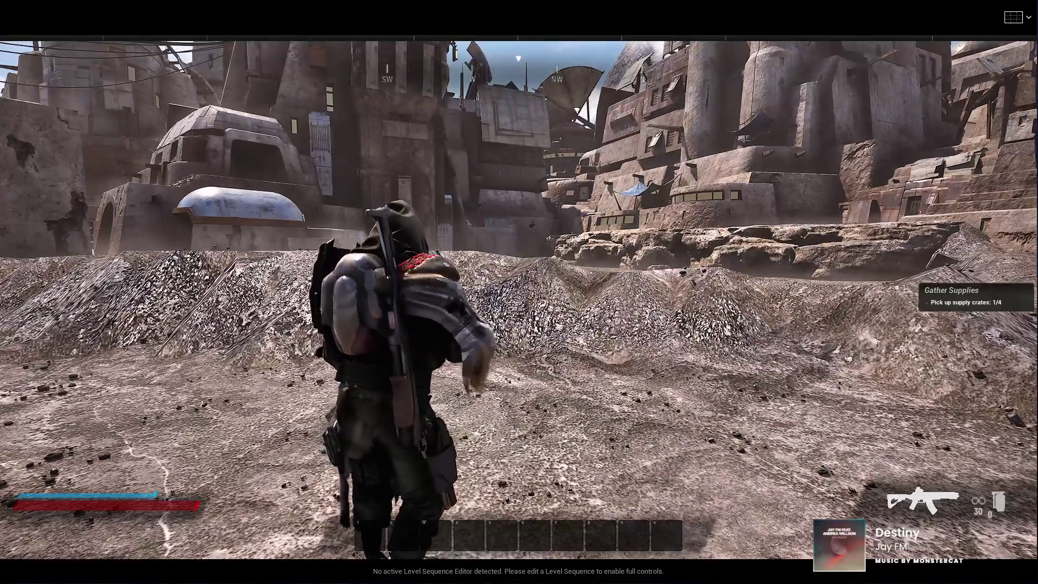
key(w)
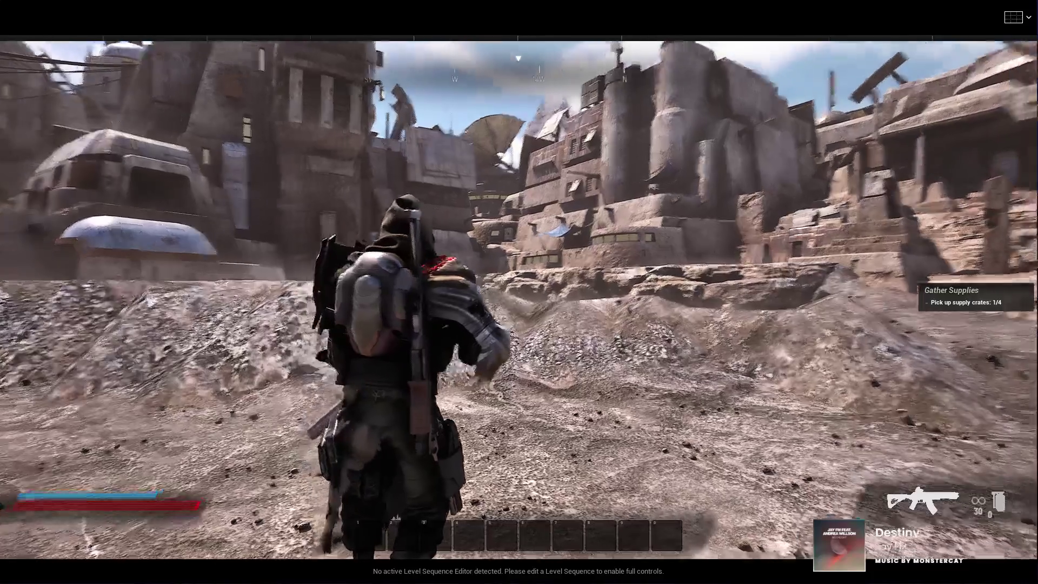
key(w)
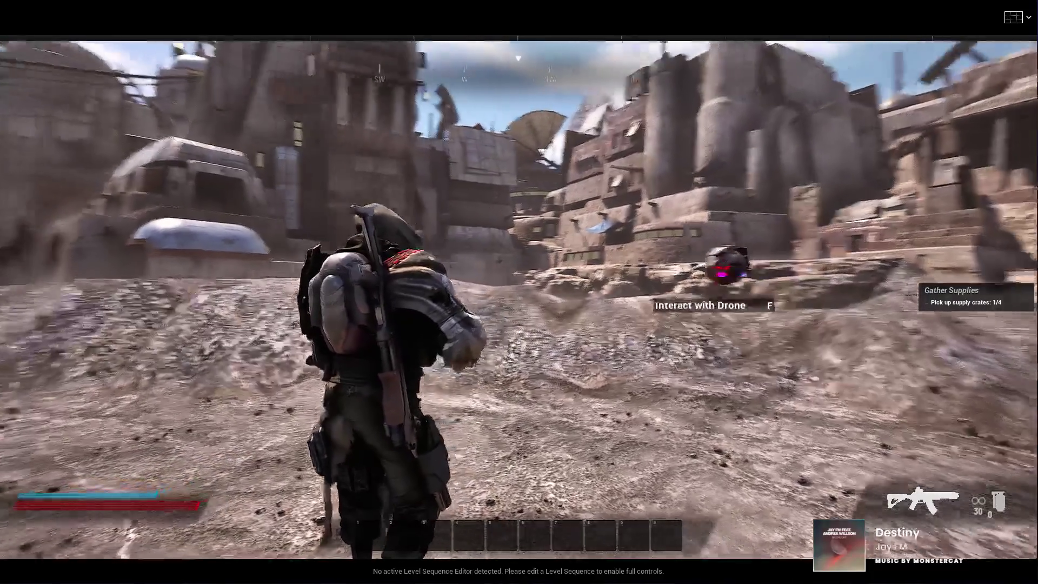
key(f)
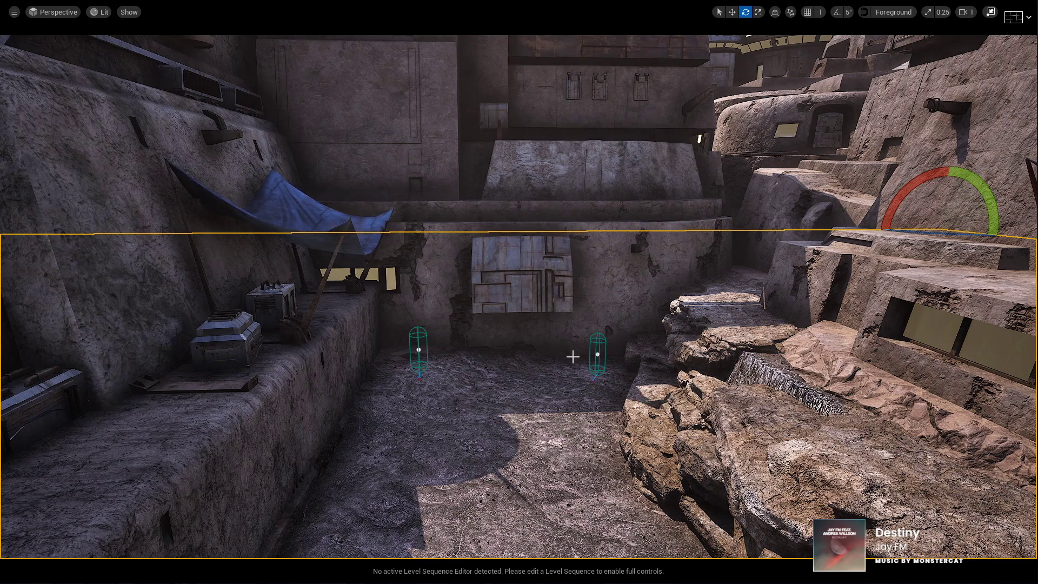
Fly the view toward the courtyard wall and restore the normal editor layout from the maximized viewport
drag(572, 354, 568, 324)
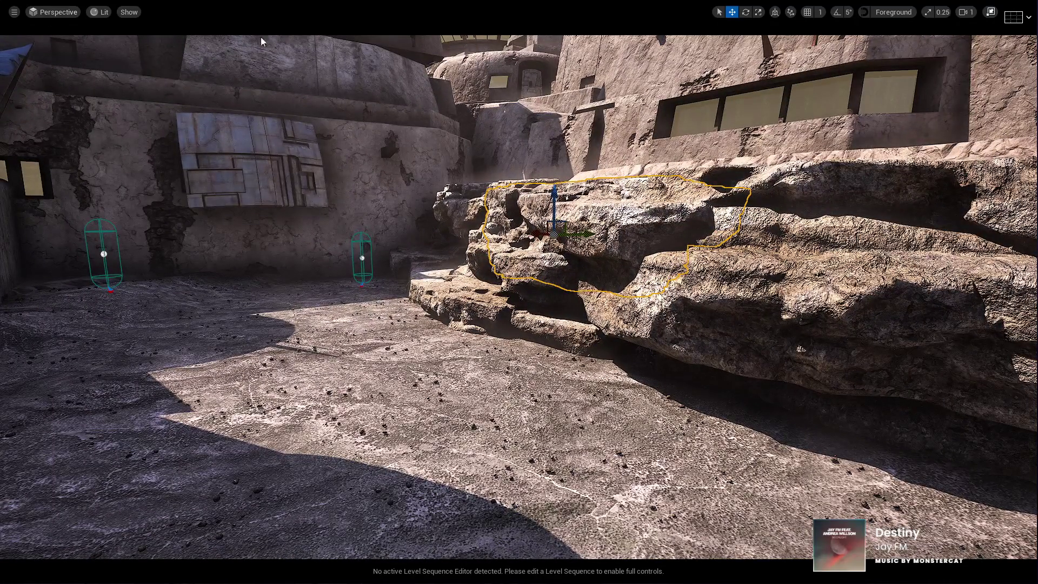
click(990, 12)
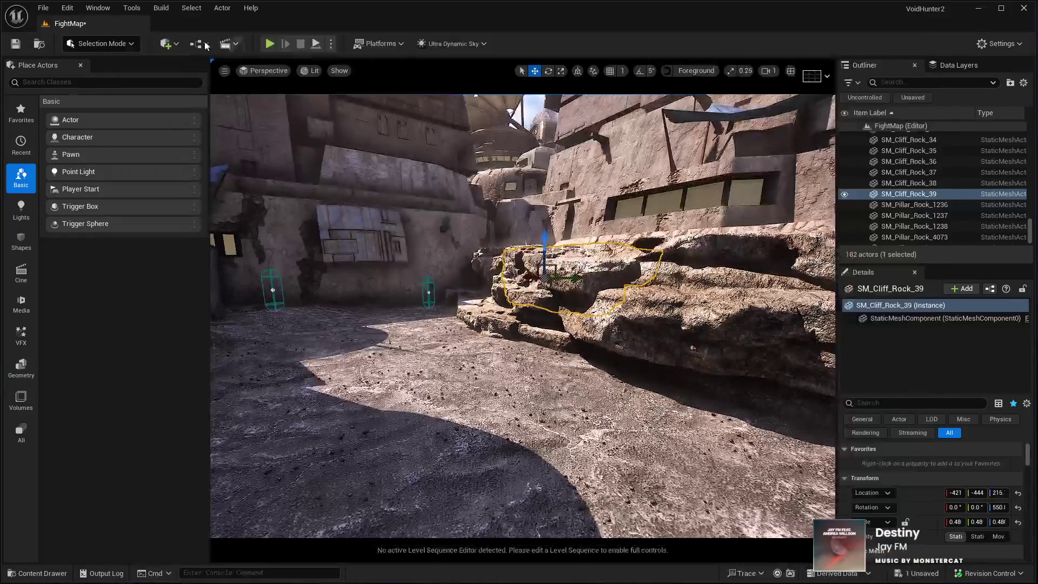
In Foliage mode (Shift+3), place three single small rock instances by the ledge and spawner
key(shift+3)
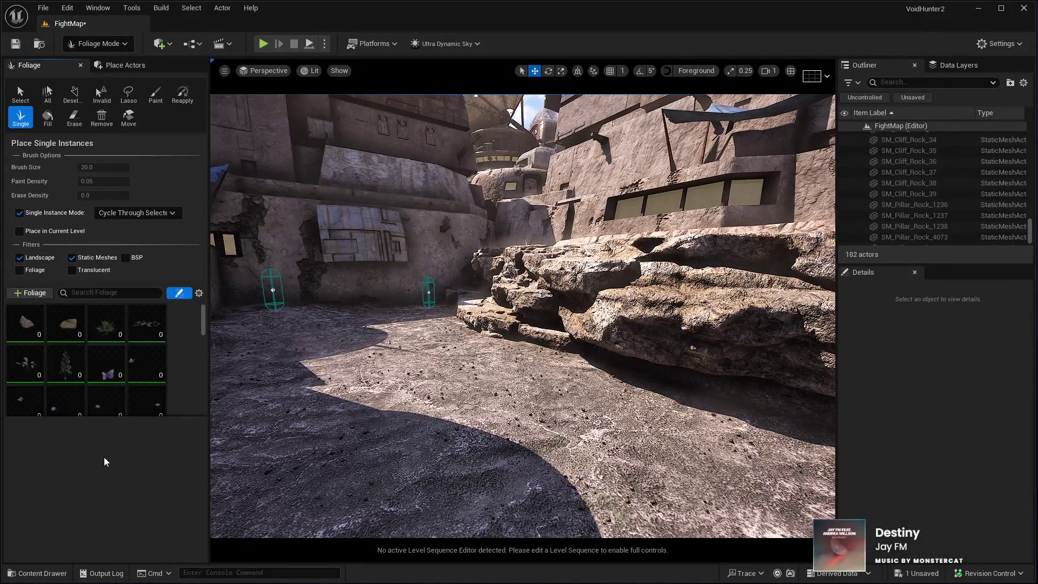
scroll(138, 384, down, 1)
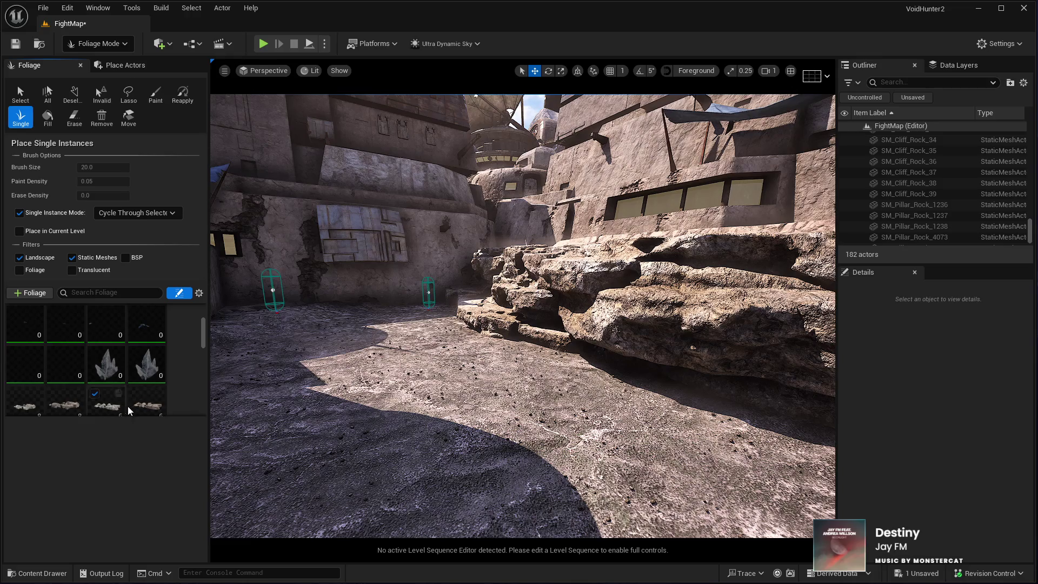
scroll(477, 250, up, 5)
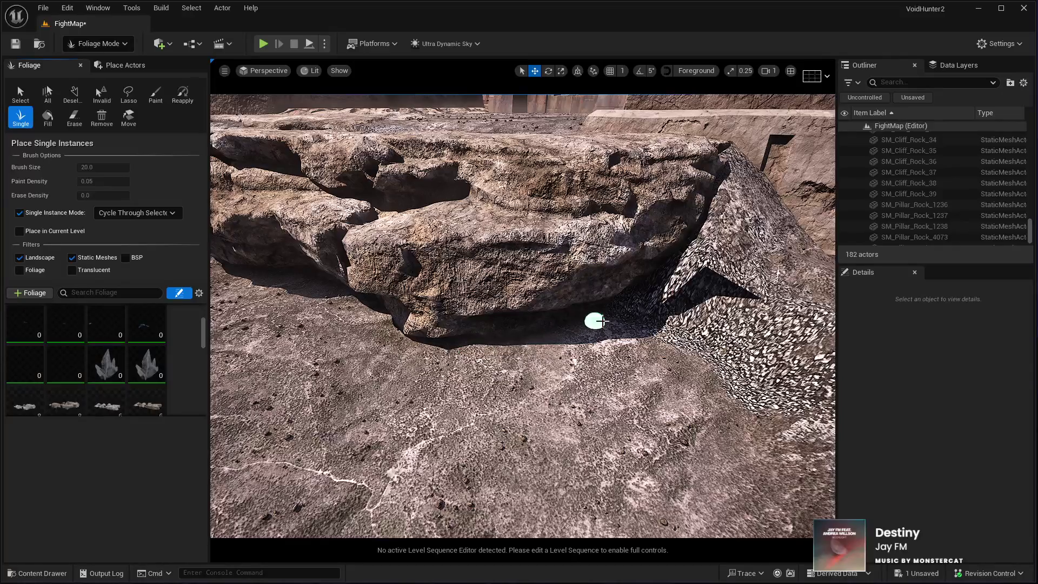
scroll(316, 301, down, 5)
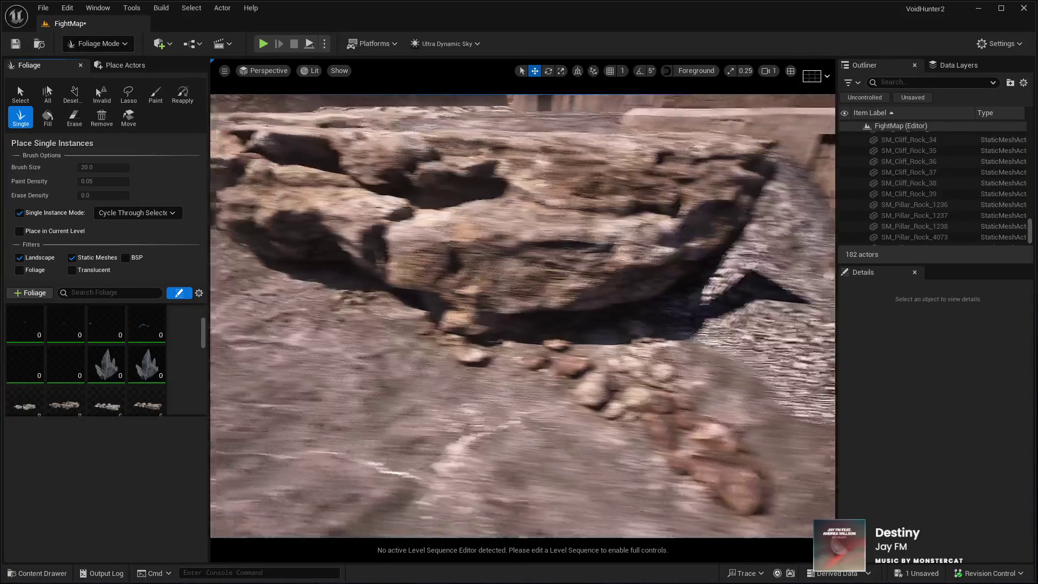
scroll(333, 266, up, 5)
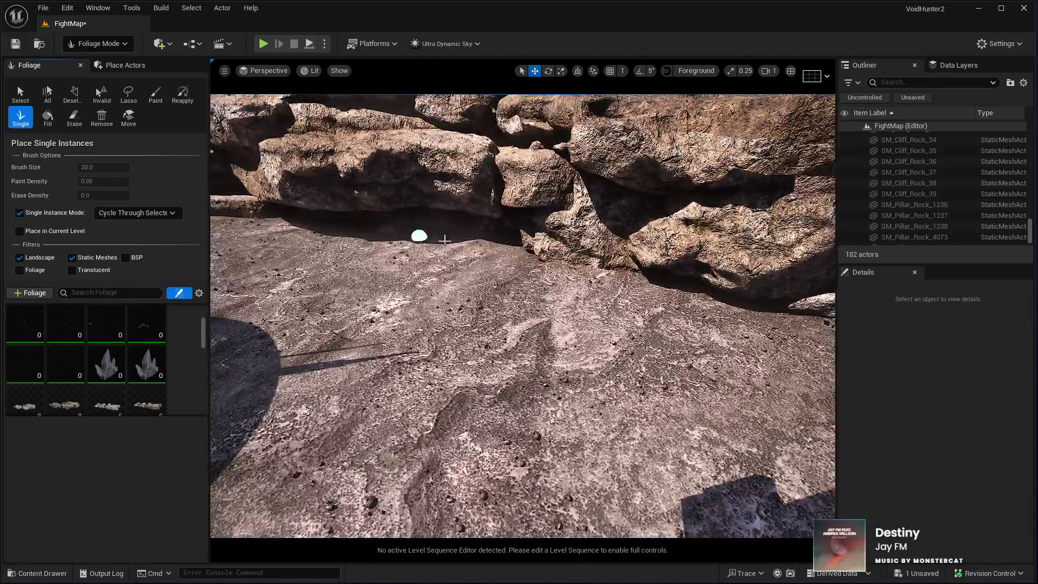
click(557, 300)
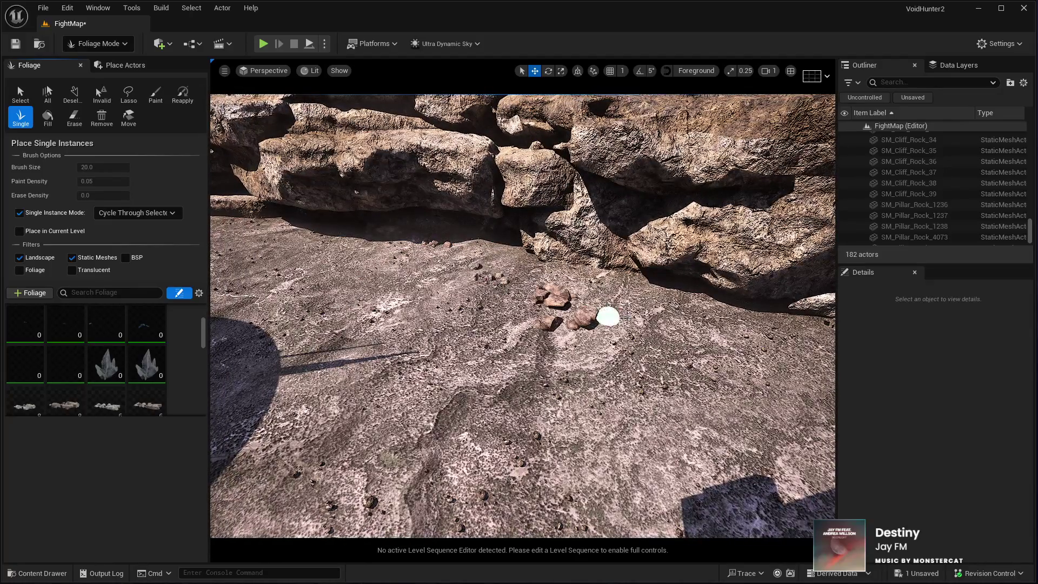
click(665, 330)
scroll(428, 252, up, 5)
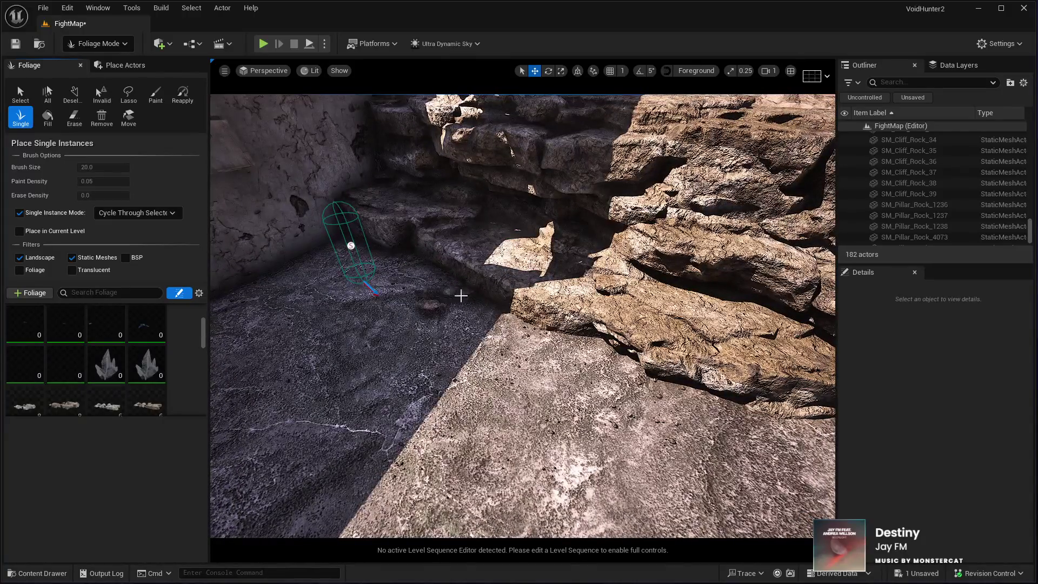
scroll(498, 364, up, 5)
scroll(477, 356, down, 5)
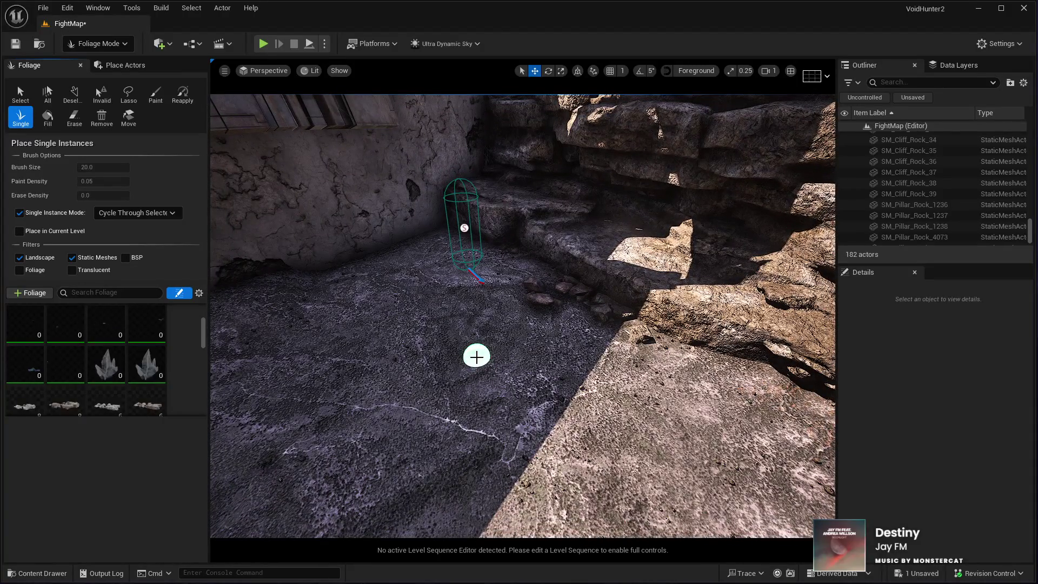
click(577, 338)
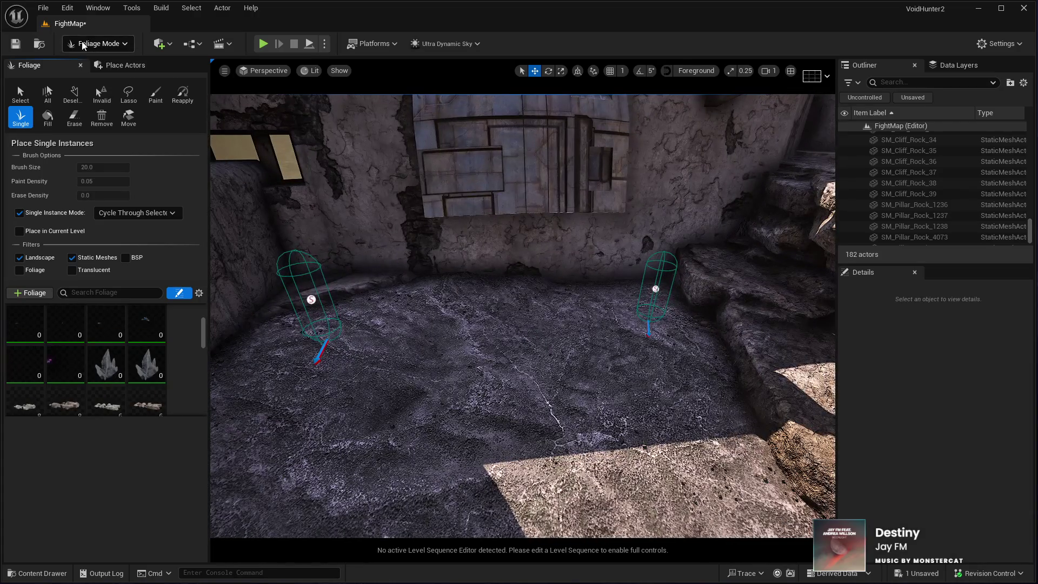
Flatten the courtyard ground around the two AI spawners to a sampled target height of 0.0
key(shift+2)
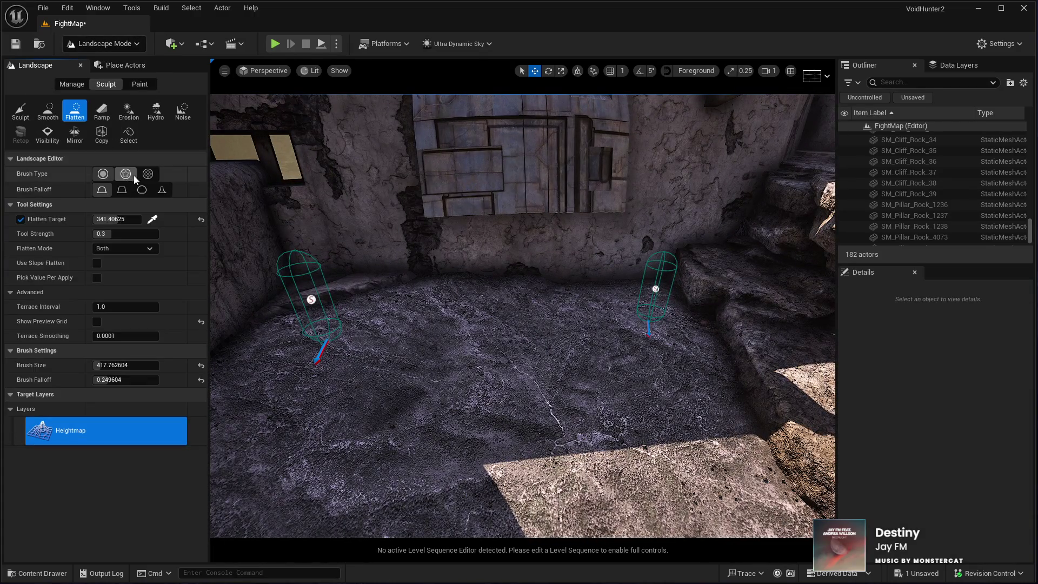
click(152, 219)
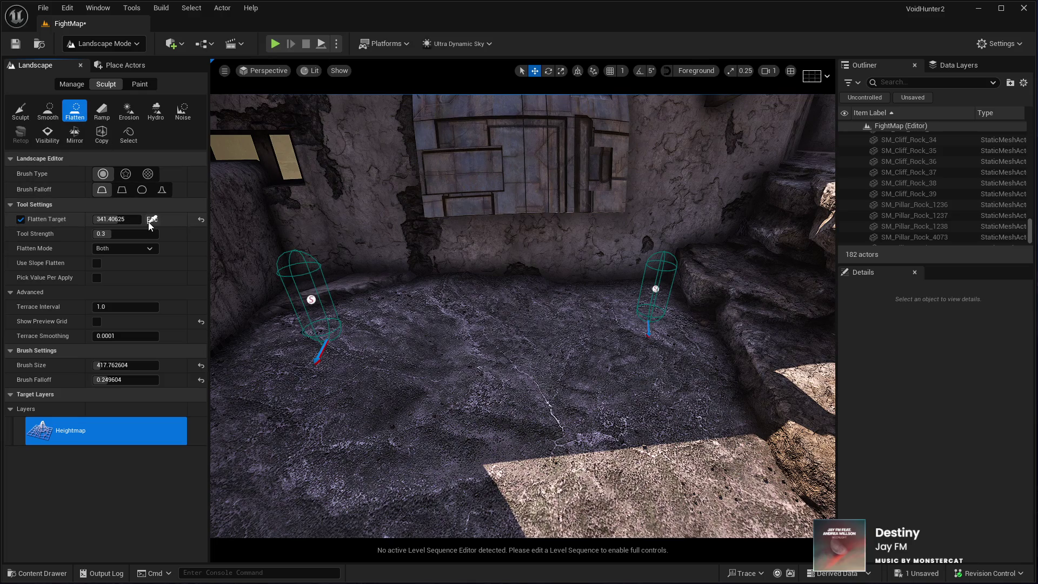
click(618, 371)
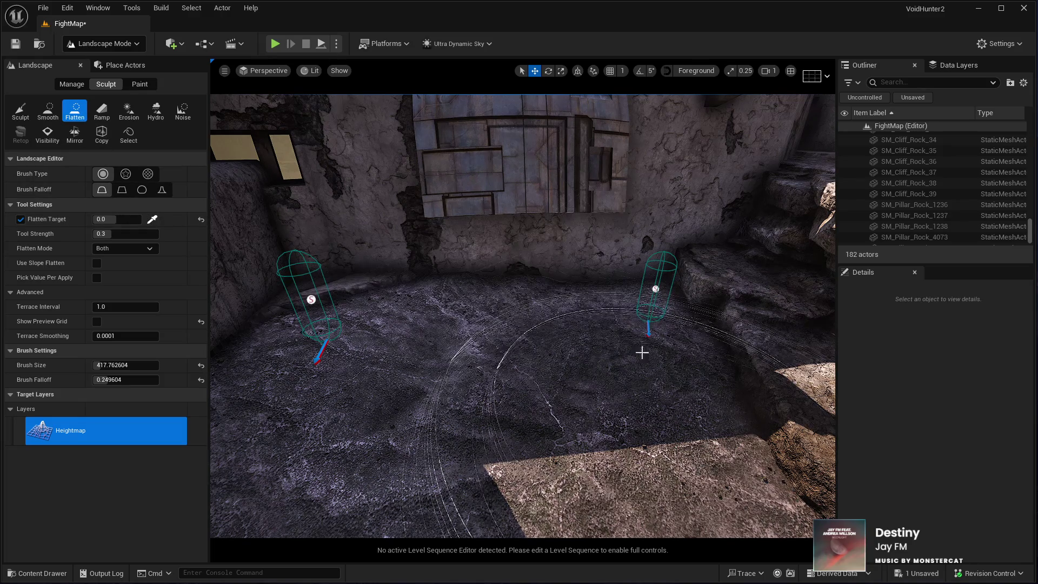
click(152, 219)
click(647, 500)
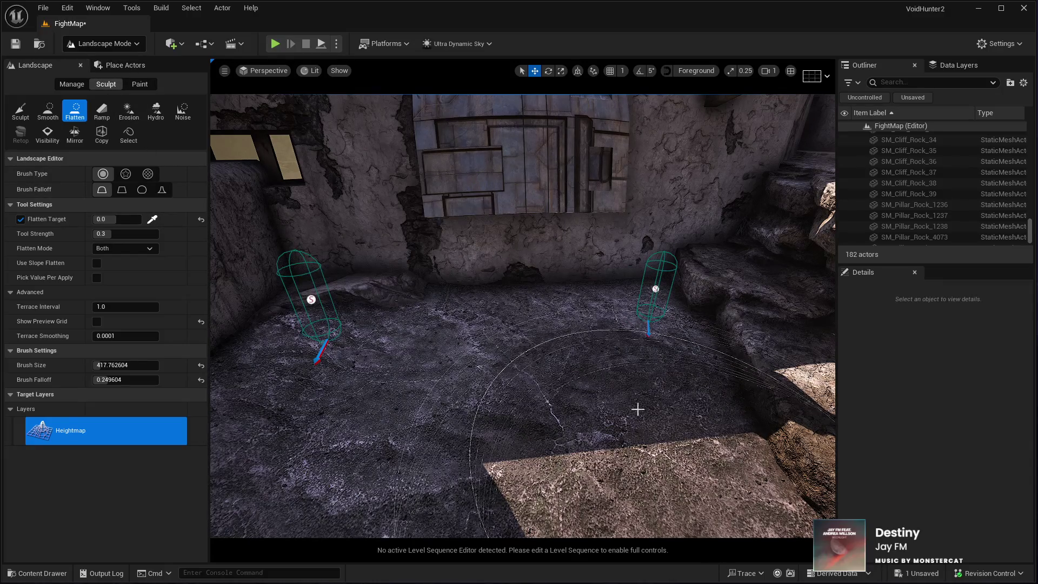
drag(417, 405, 487, 411)
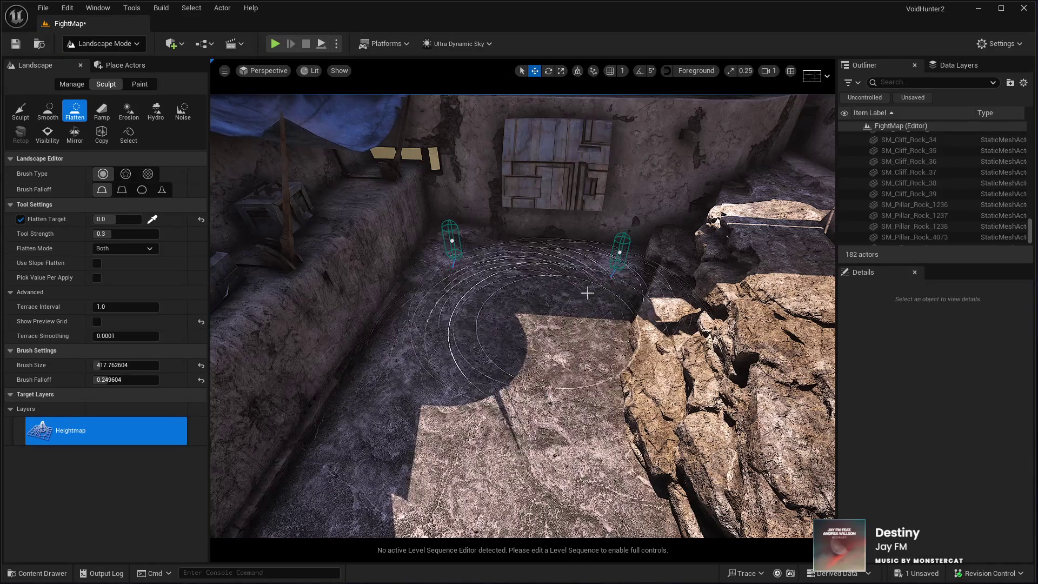
click(150, 219)
drag(332, 280, 250, 278)
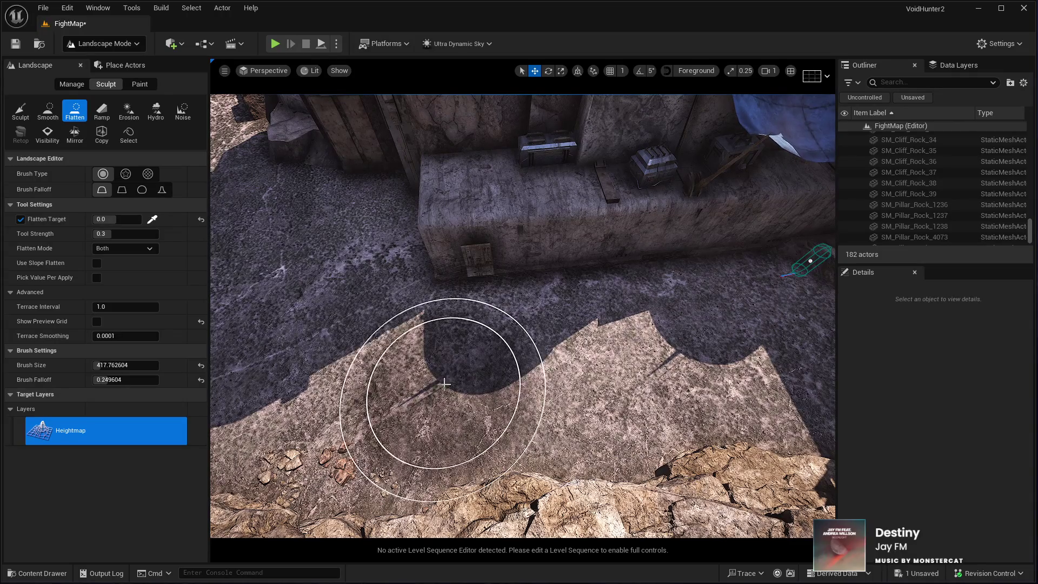
click(454, 386)
mouse_move(411, 346)
mouse_down()
mouse_move(645, 249)
mouse_move(628, 184)
mouse_move(259, 88)
mouse_up()
key(shift+1)
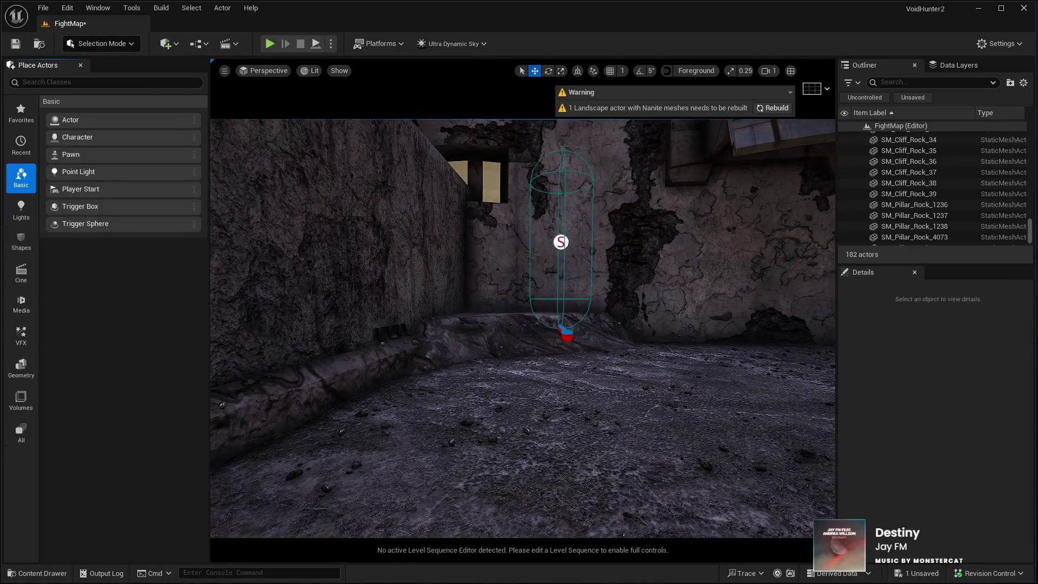
Snap BC01_AISpawner11 down onto the lowered courtyard floor with End
click(532, 254)
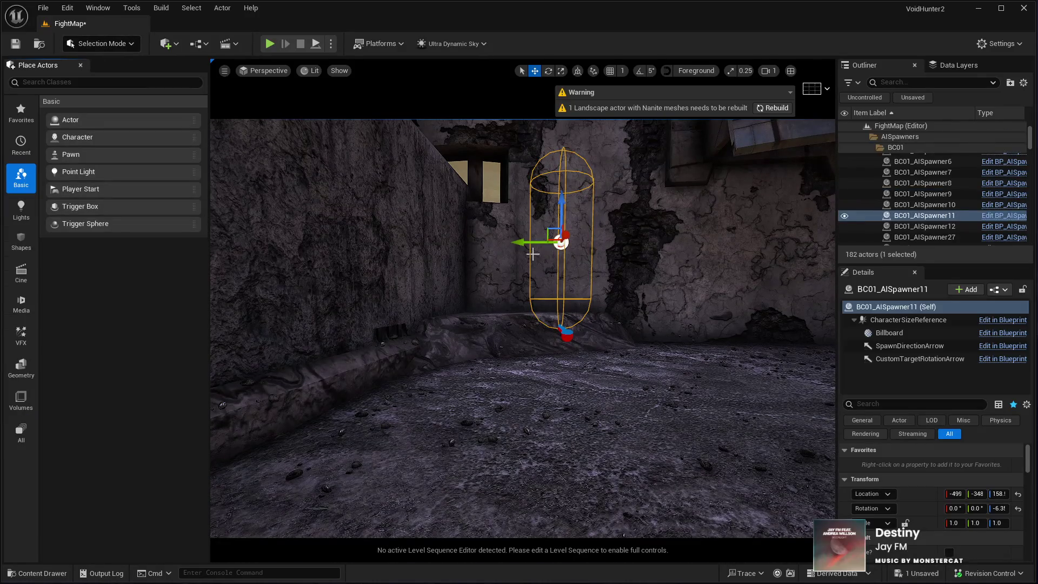
key(End)
mouse_move(532, 254)
mouse_down()
mouse_move(565, 314)
mouse_move(601, 338)
mouse_up()
Switch the editor to Foliage mode with the Single placement tool
click(101, 43)
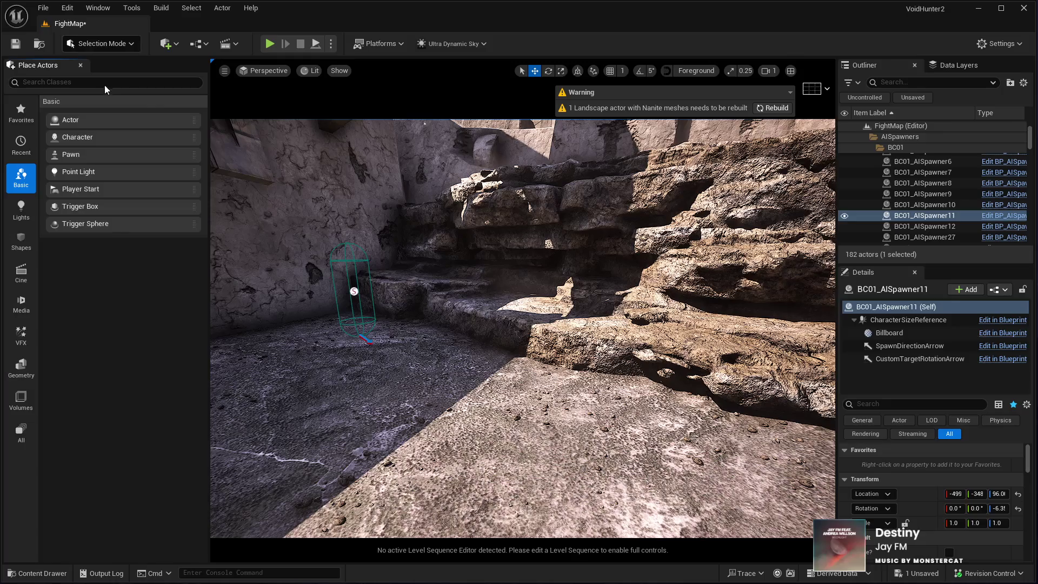
click(104, 86)
drag(421, 342, 427, 352)
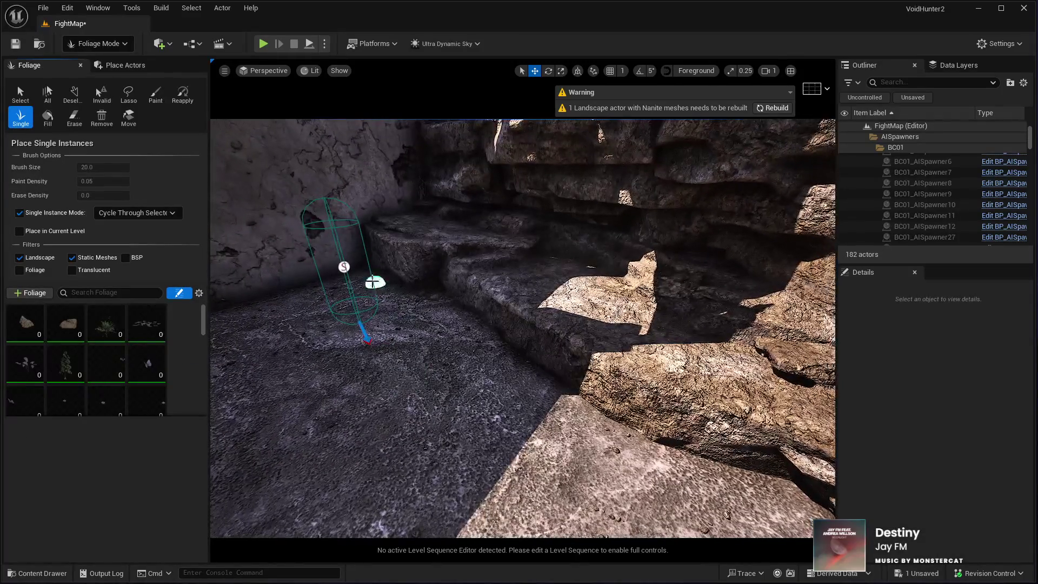
Activate all foliage types and place small rock pieces at two spots below the ledge
drag(506, 400, 401, 403)
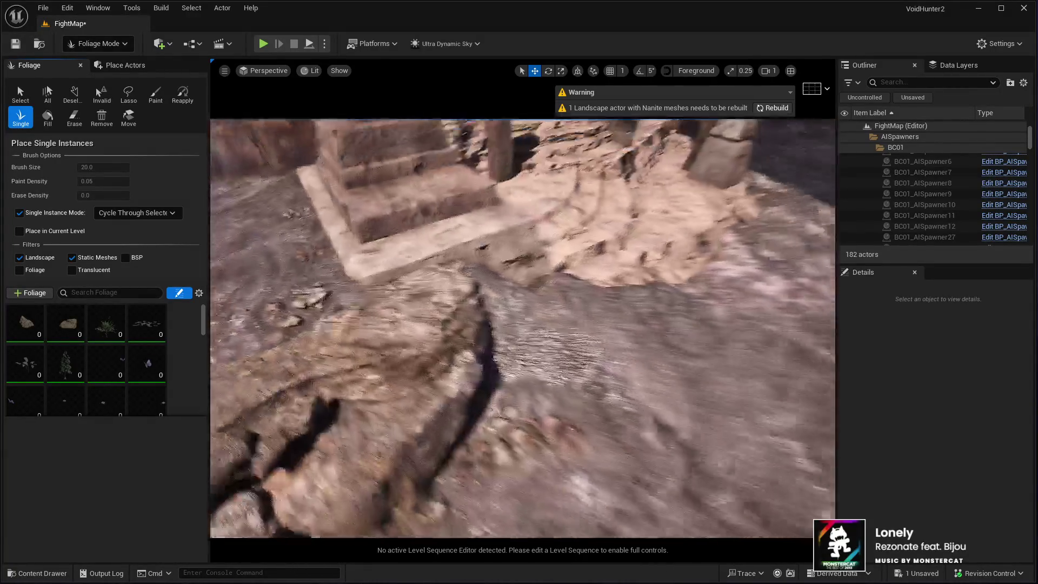
scroll(174, 319, down, 3)
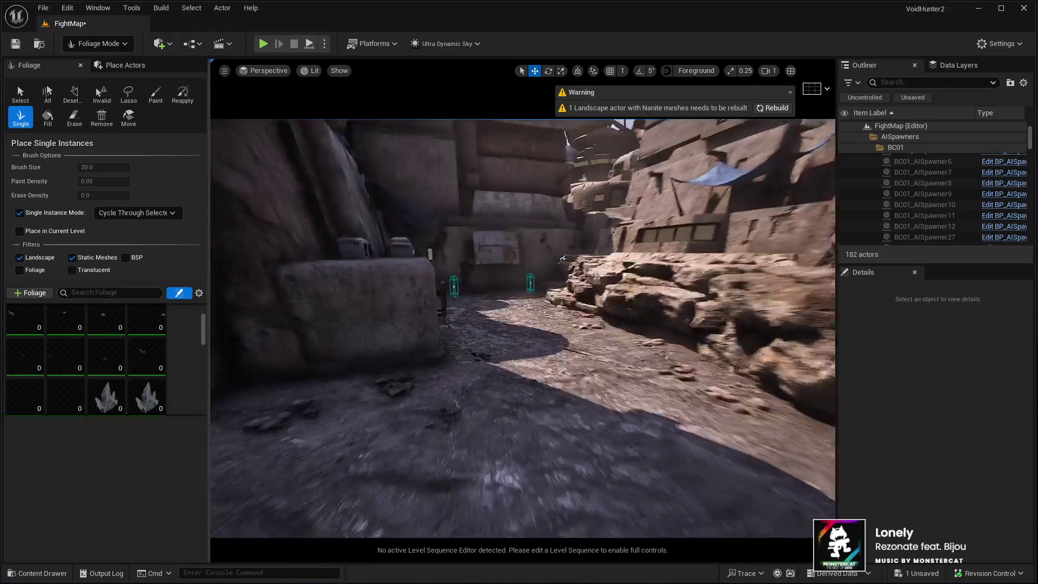
scroll(109, 336, down, 2)
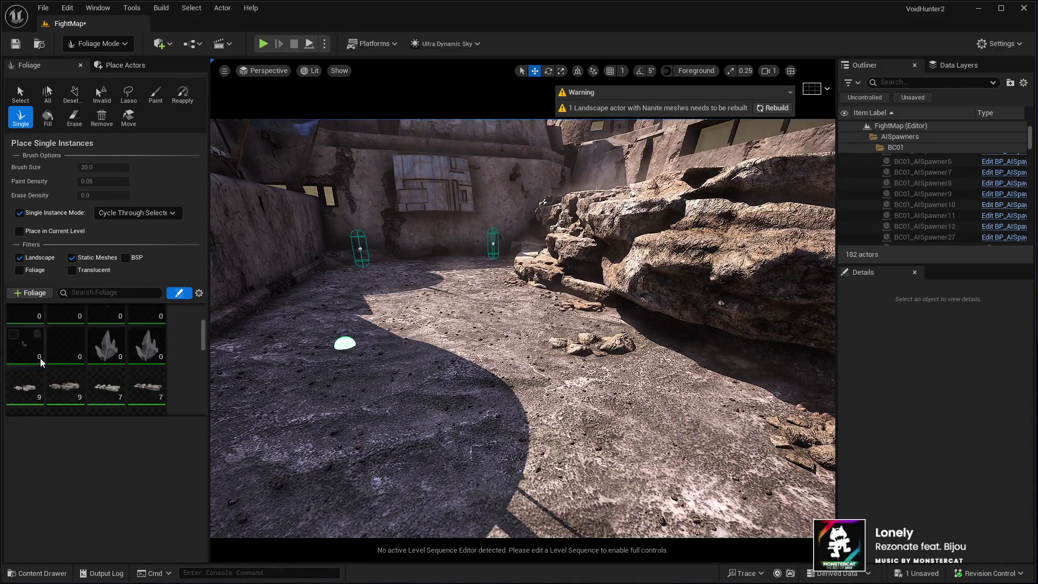
key(ctrl+a)
scroll(86, 357, down, 5)
click(616, 278)
click(535, 285)
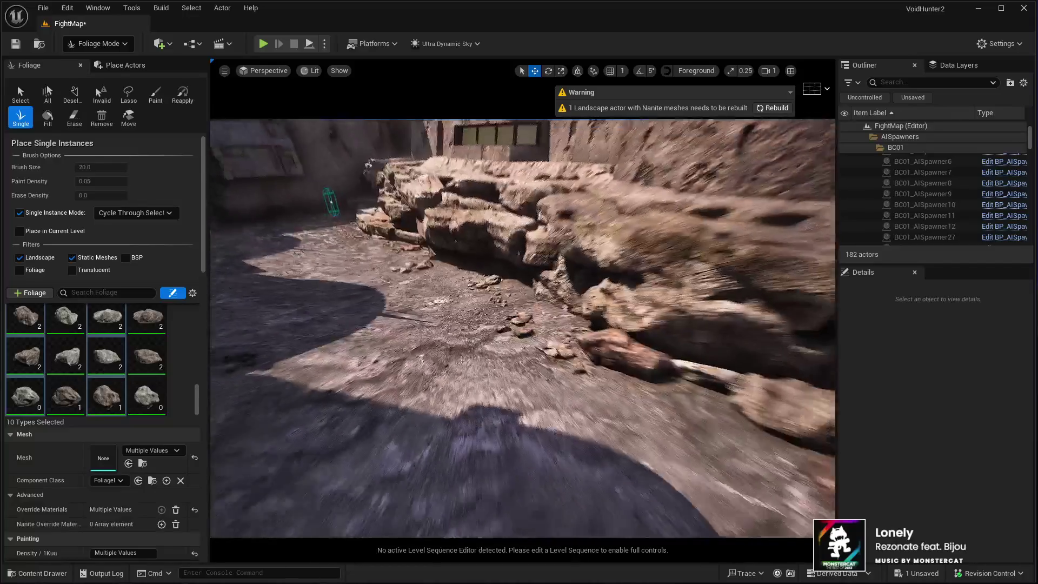
scroll(40, 375, up, 2)
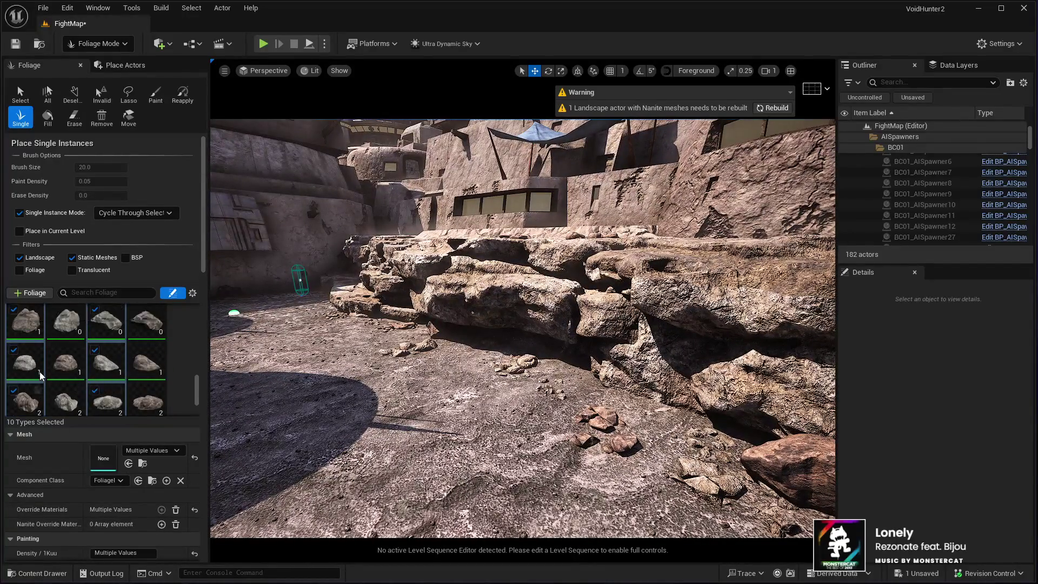
scroll(40, 375, up, 3)
Pick four rock foliage types and undo the large boulder placed before the ledge
click(105, 384)
ctrl+click(25, 384)
ctrl+click(66, 384)
ctrl+click(147, 343)
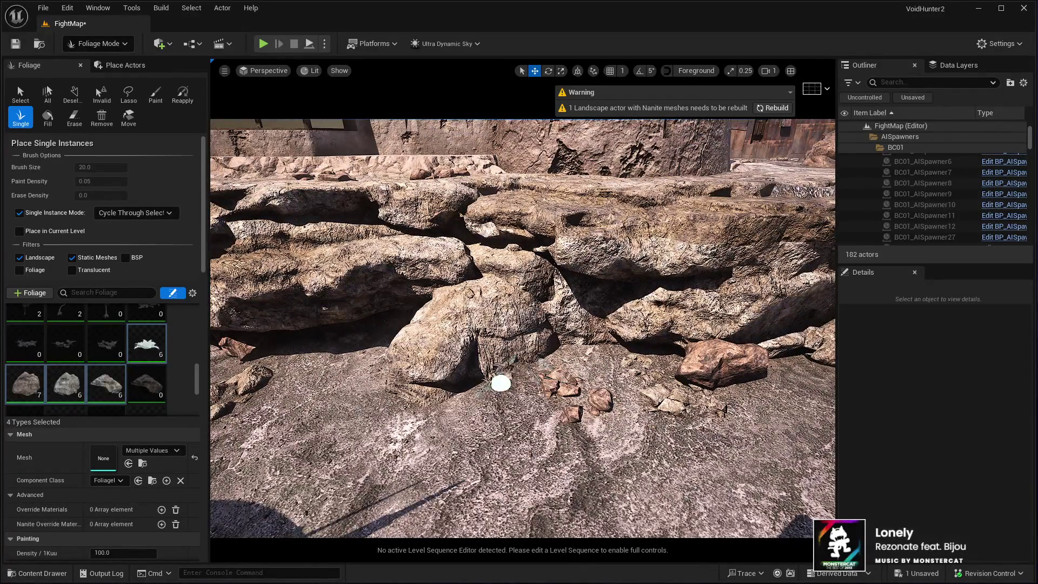
key(ctrl+z)
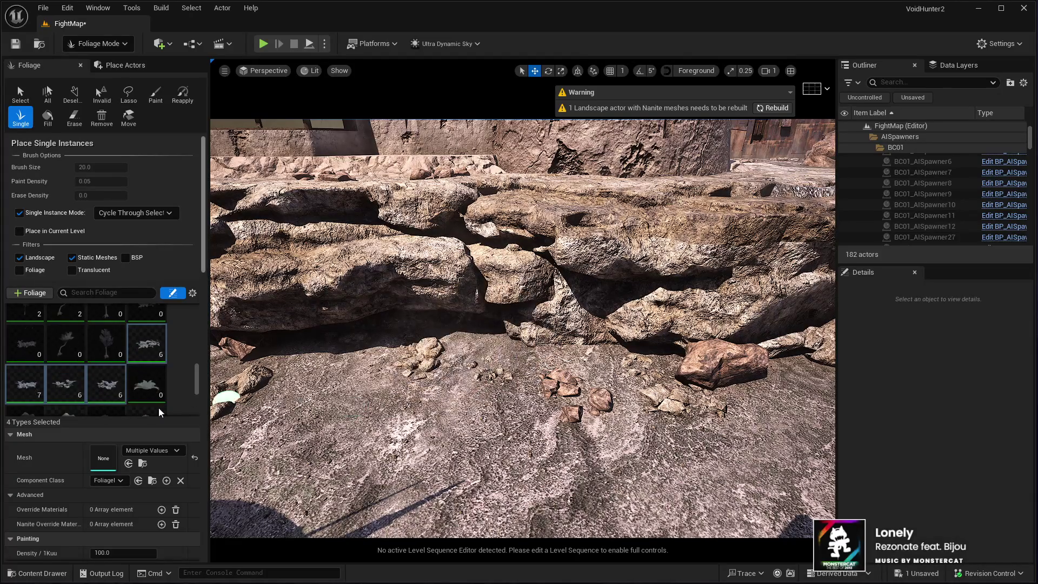
Make only SM_Rock_Boulder_1 active, then reactivate all 20 foliage types
scroll(43, 374, down, 3)
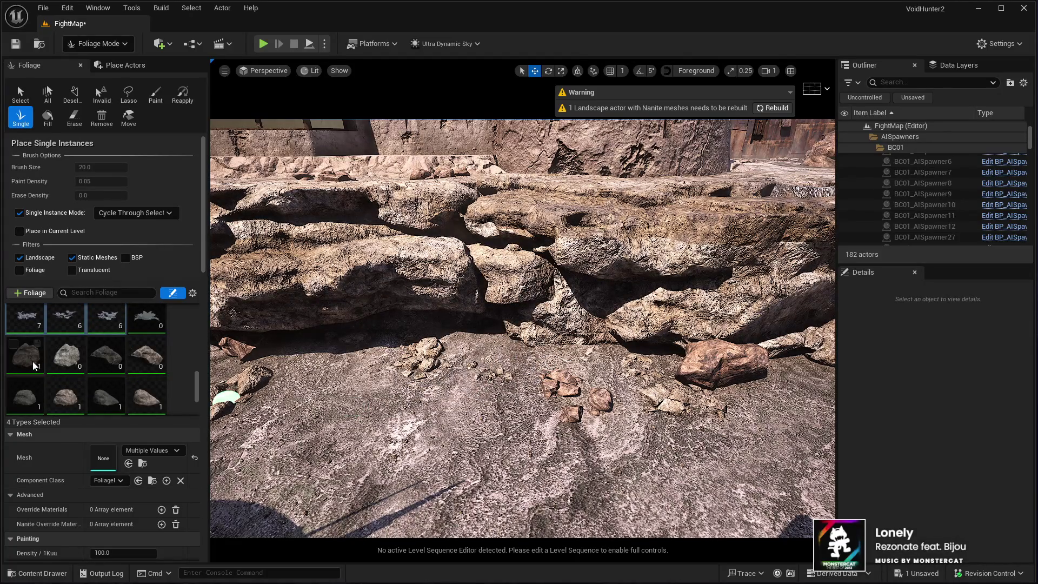
click(65, 354)
scroll(70, 356, down, 2)
shift+click(135, 393)
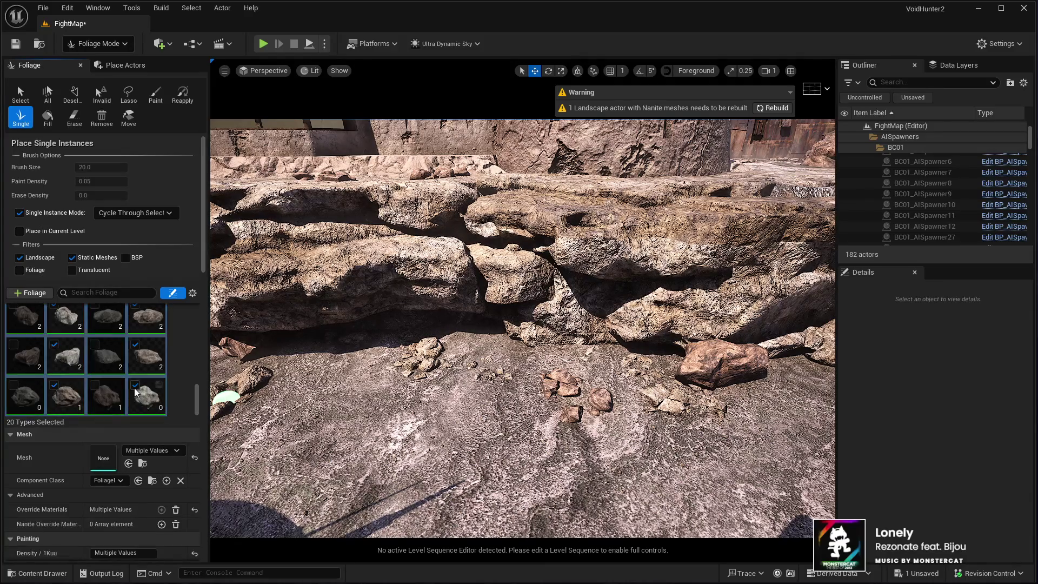
scroll(114, 395, up, 2)
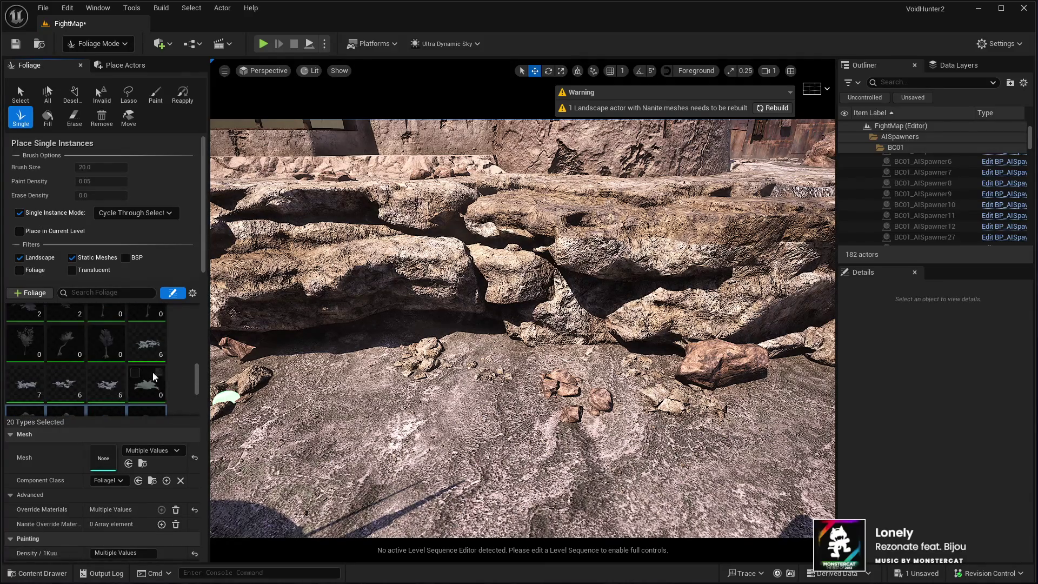
Place seven leafy plant clusters on the ground around the rock ledge
mouse_move(499, 381)
mouse_down()
mouse_move(552, 373)
mouse_move(649, 230)
mouse_up()
click(543, 390)
click(566, 352)
click(649, 230)
click(673, 279)
click(402, 272)
click(460, 235)
mouse_move(459, 235)
mouse_down()
mouse_move(554, 346)
mouse_move(486, 340)
mouse_move(382, 355)
mouse_up()
click(540, 371)
Fly into the dark walled corridor and switch to Landscape Sculpt (strength 0.3, brush 417.76)
mouse_move(637, 412)
mouse_down()
mouse_move(572, 343)
mouse_move(555, 422)
mouse_move(573, 422)
mouse_up()
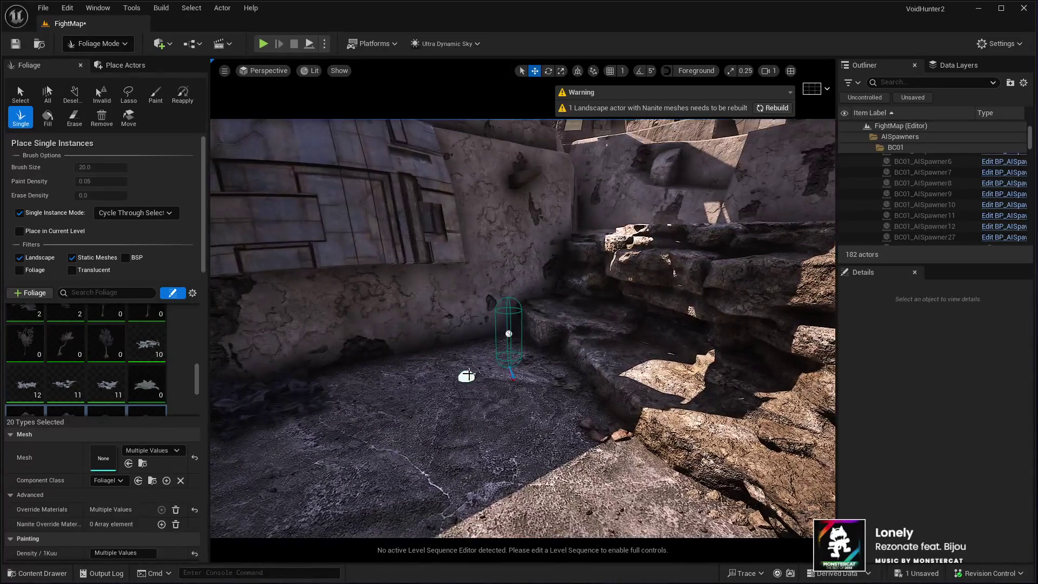
key(w)
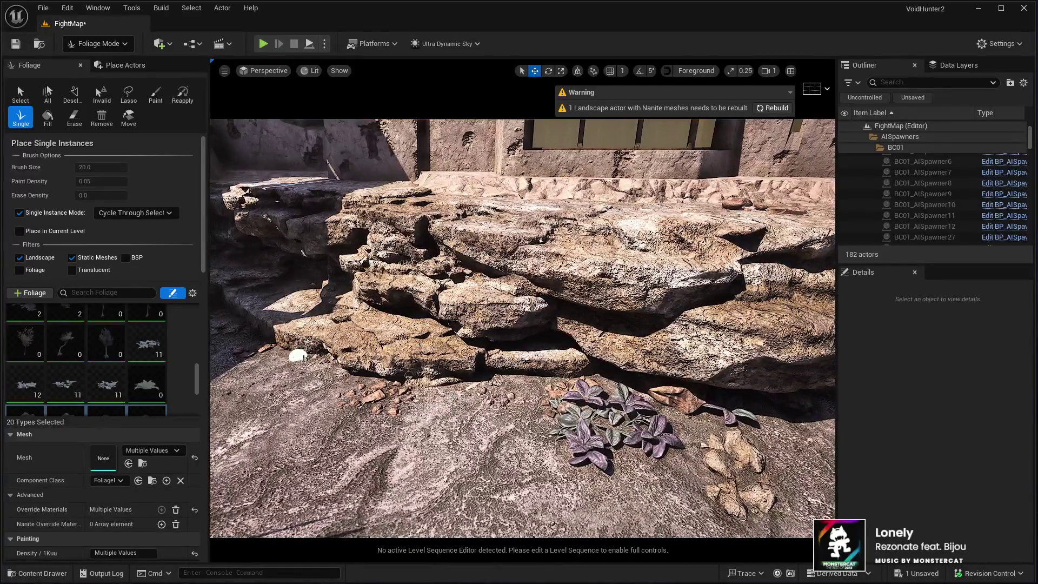
key(w)
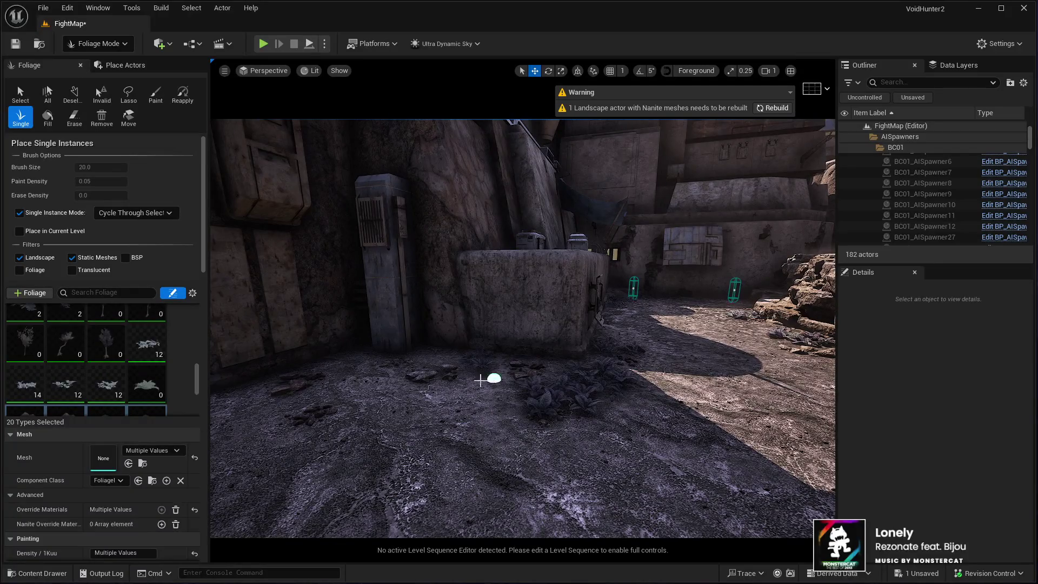
drag(322, 371, 233, 373)
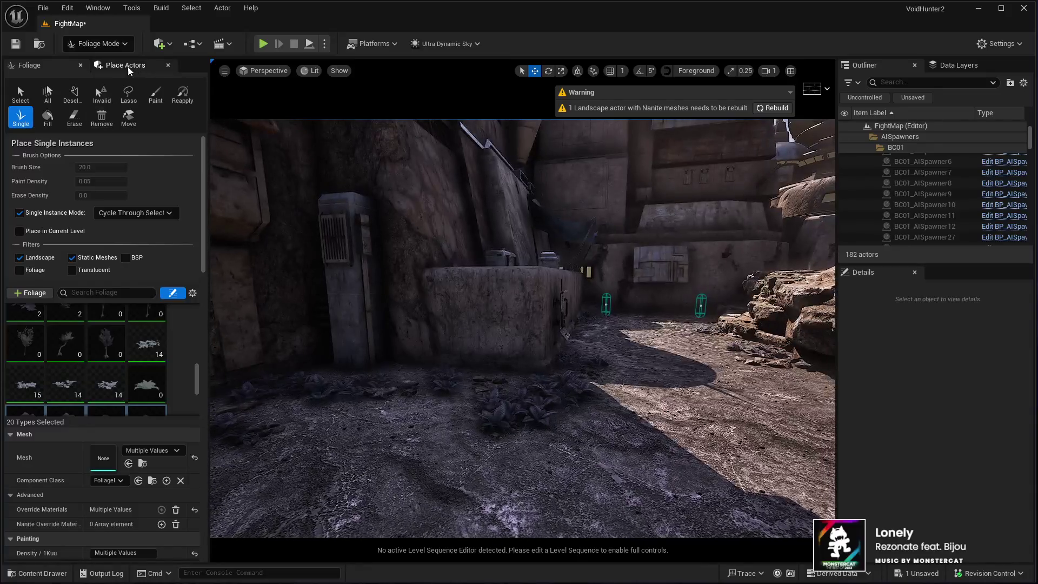
key(shift+2)
click(20, 111)
drag(451, 410, 438, 378)
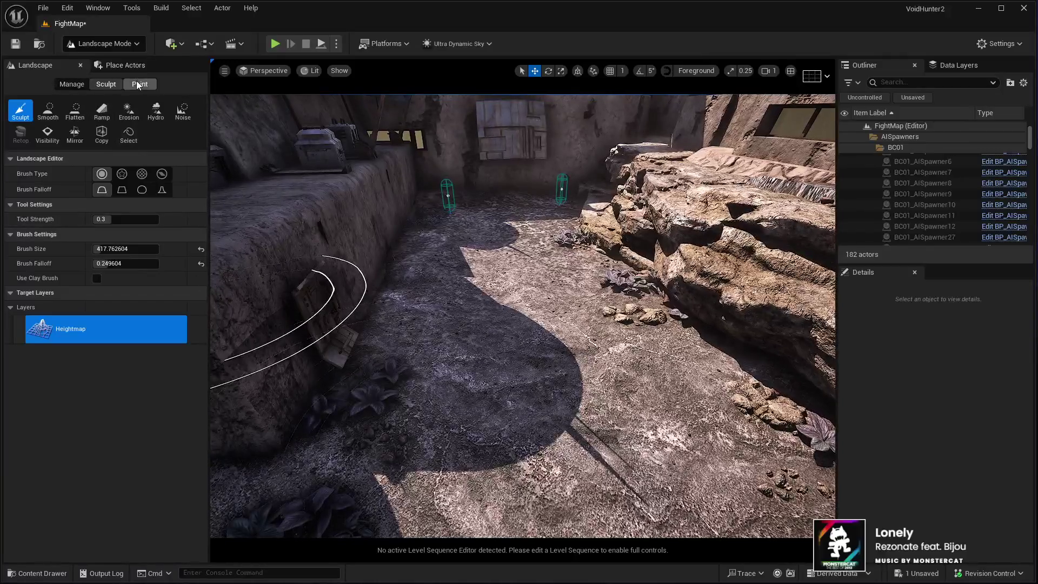
Select the Desert layer in the Landscape Paint tools
click(140, 83)
scroll(69, 456, down, 1)
scroll(69, 454, down, 3)
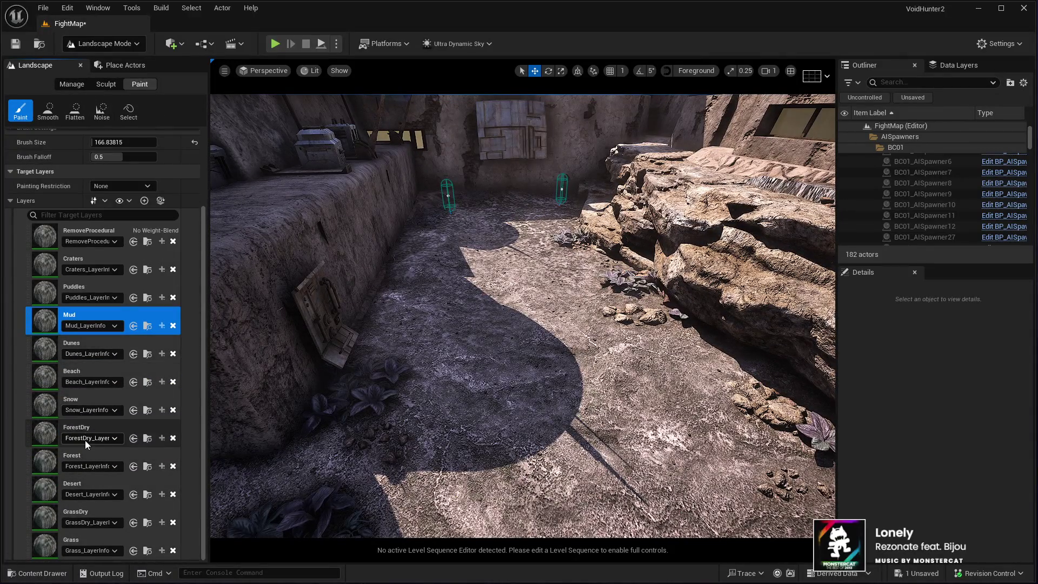
click(100, 483)
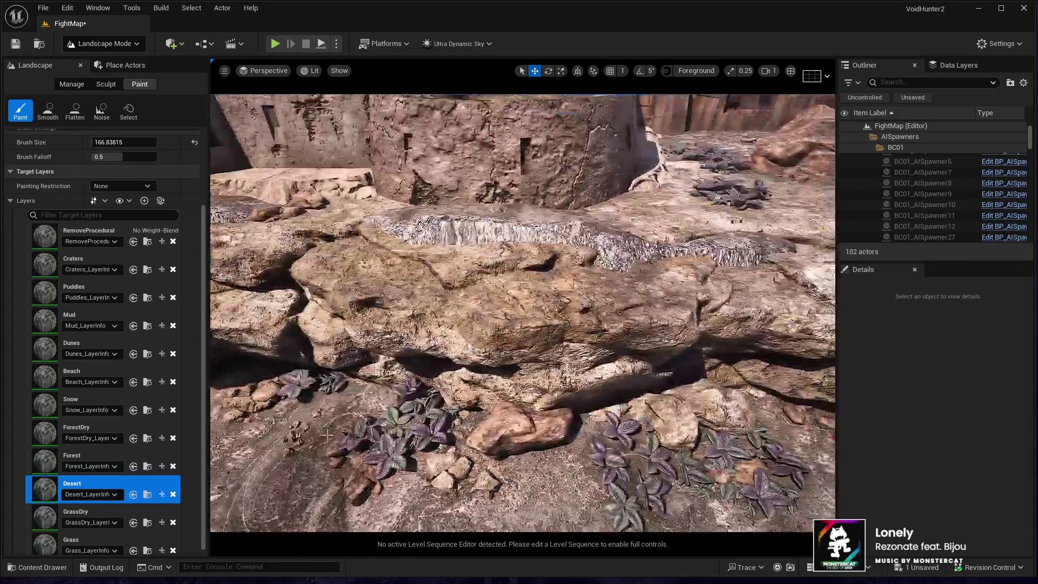
Fly over the rocks to the dark wall corner and switch to Place Actors
key(w)
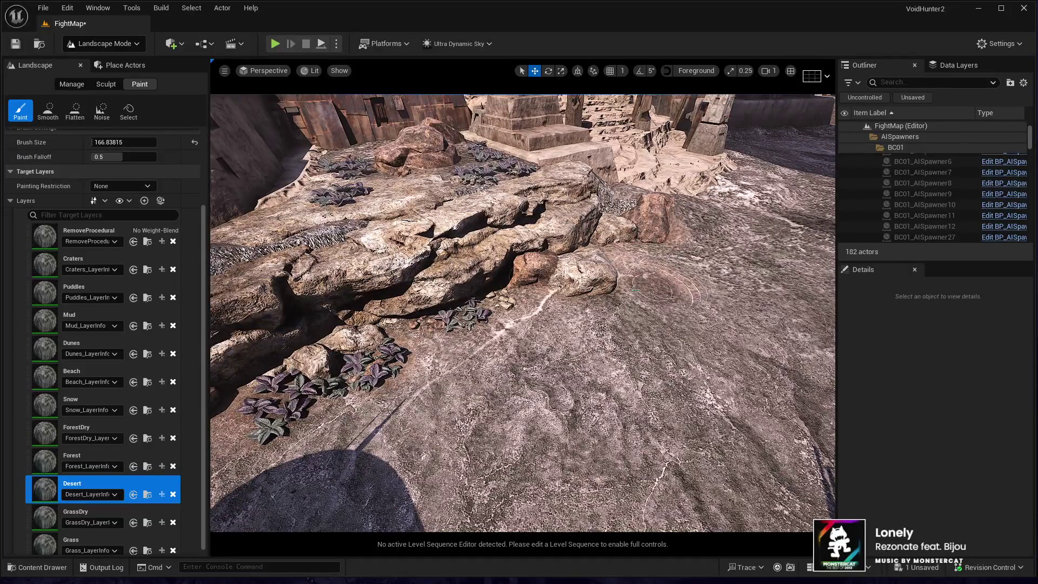
key(w)
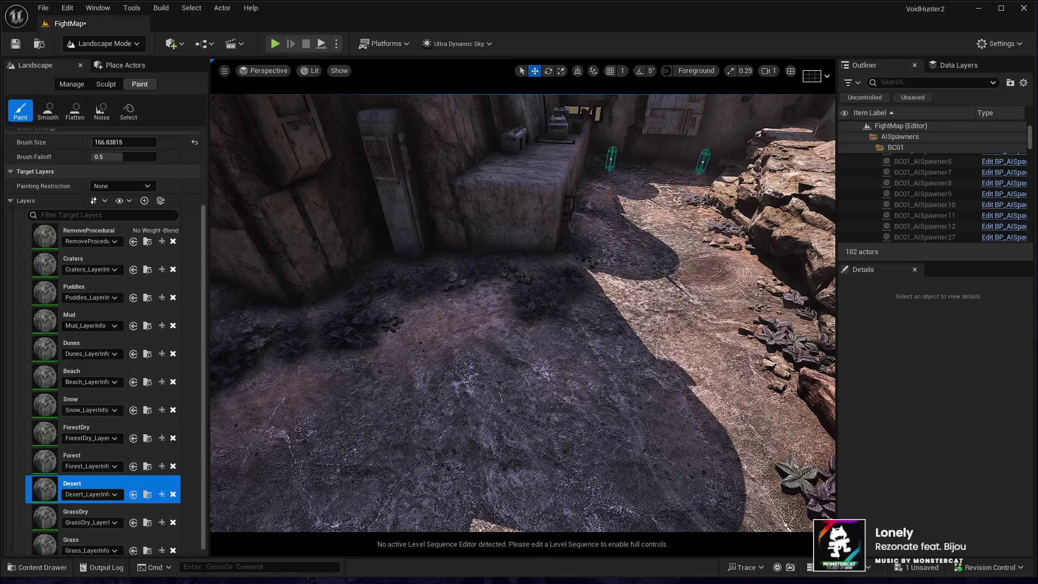
key(w)
key(w)
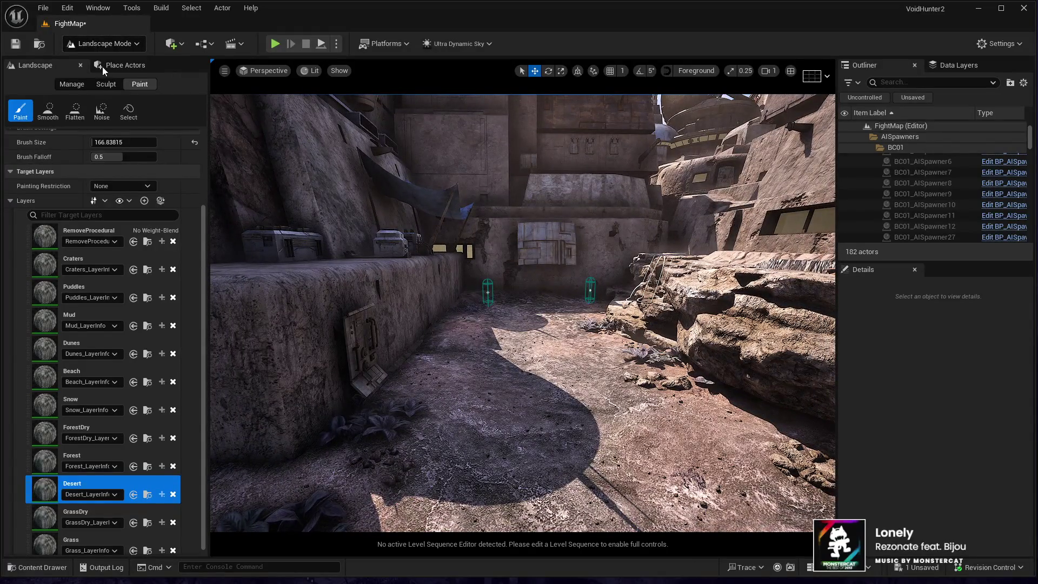
click(102, 67)
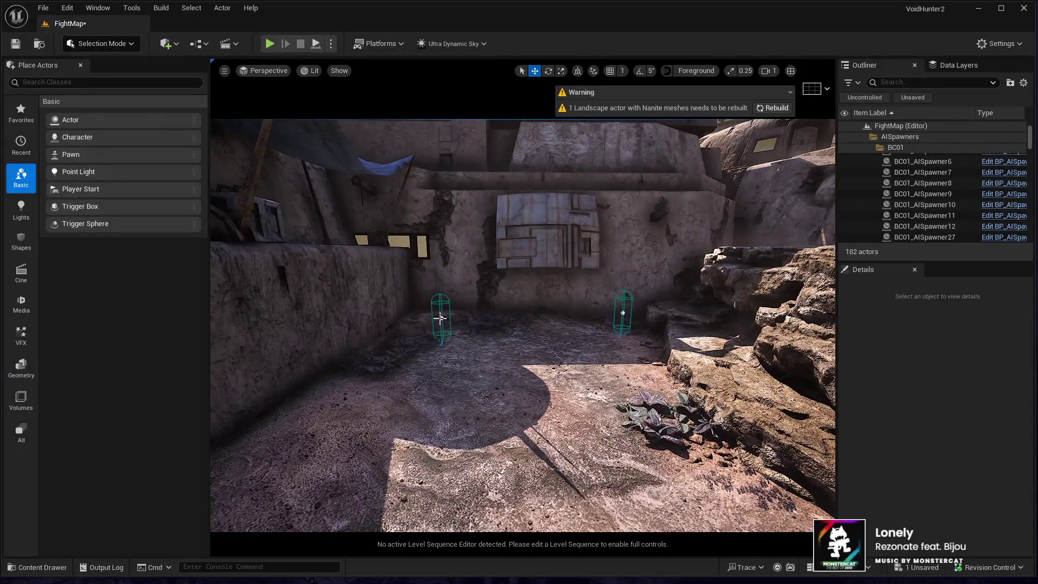
Select both corridor AI spawners, AISpawner11 and AISpawner12
click(440, 318)
ctrl+click(623, 313)
scroll(910, 449, down, 5)
scroll(924, 492, down, 2)
scroll(919, 484, down, 10)
scroll(917, 477, up, 8)
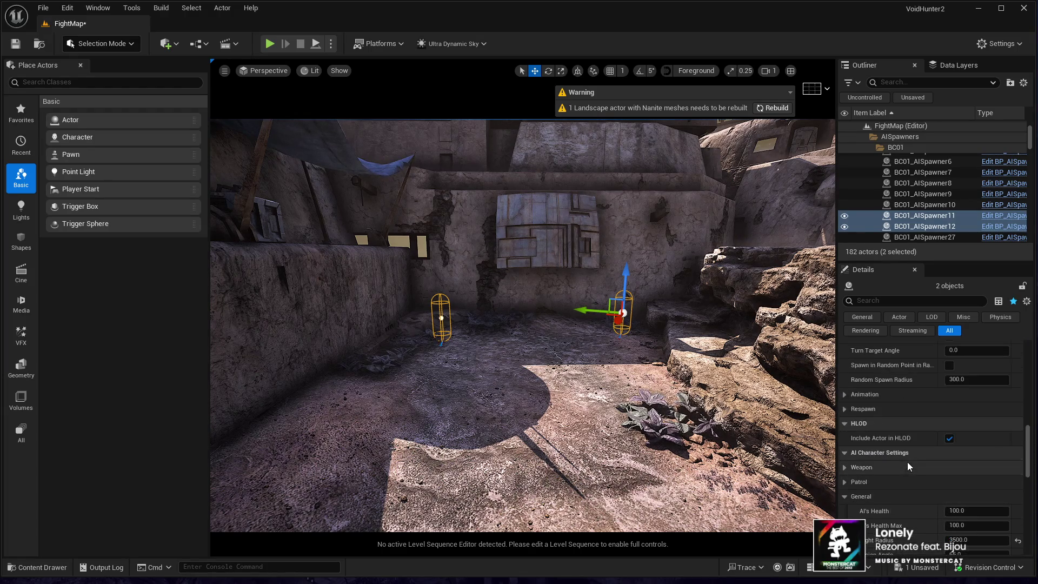
Tick No Reaction For Enemies under AI Character Settings > Behavior for both spawners
click(845, 467)
scroll(877, 462, down, 5)
scroll(878, 458, down, 5)
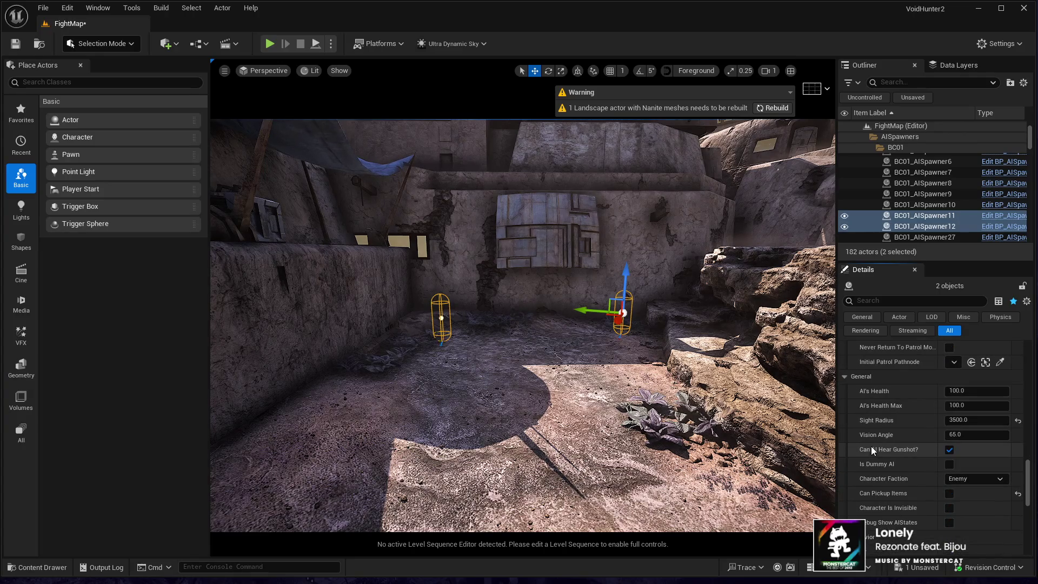
scroll(873, 450, down, 2)
scroll(874, 449, down, 2)
click(865, 414)
scroll(877, 464, down, 1)
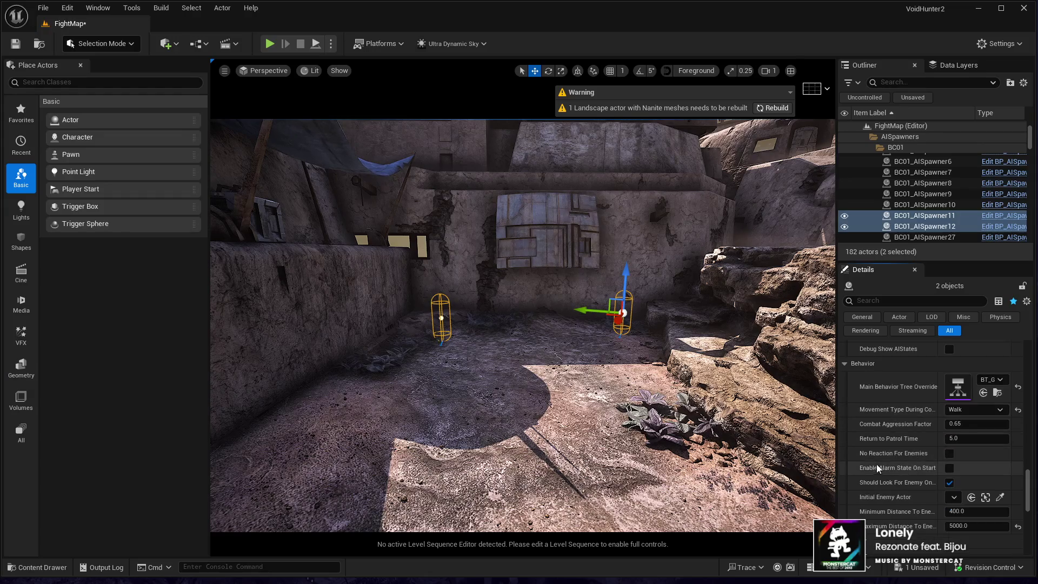
click(948, 453)
Deselect the spawners and start a Play-in-Editor session of FightMap
key(f)
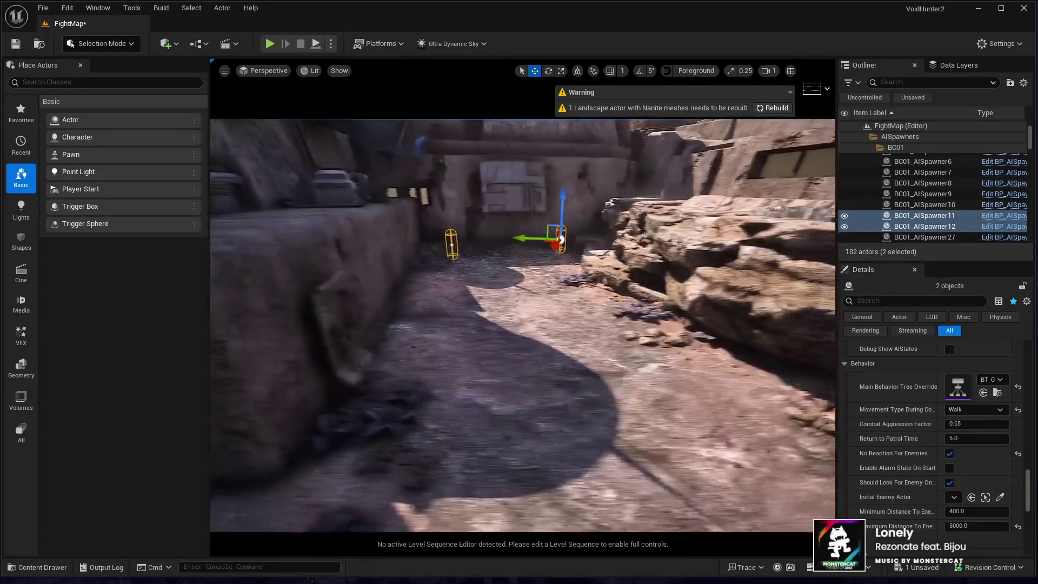
click(535, 406)
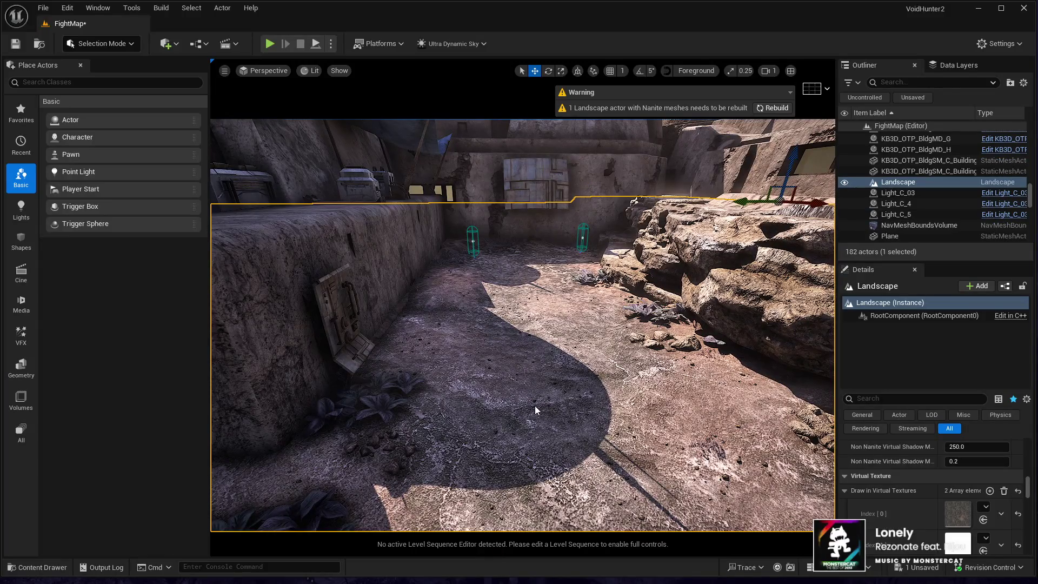
key(alt+p)
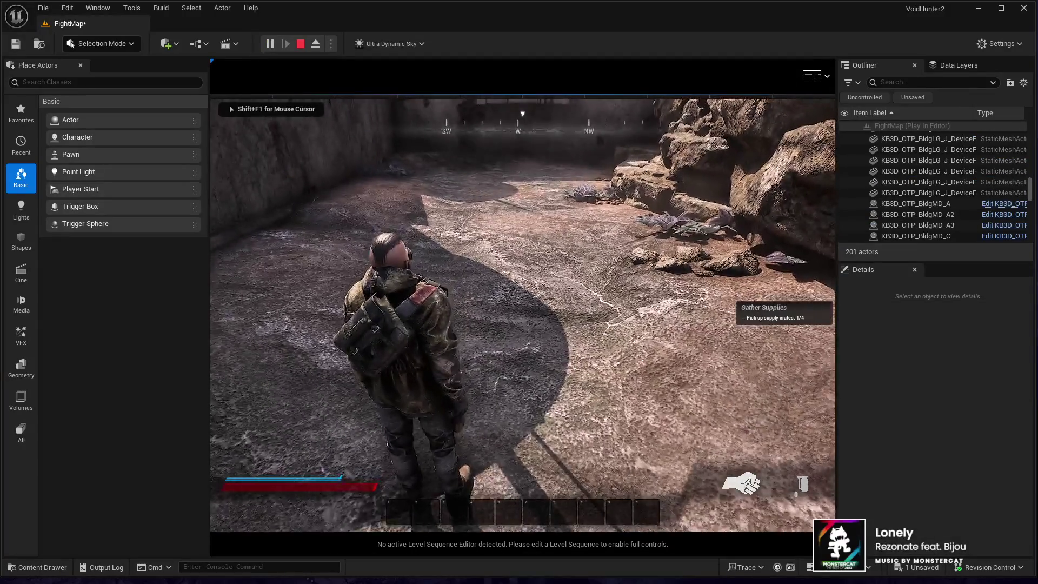
Run the character fullscreen through the desert alleys at an enemy, then stop the playtest
key(F11)
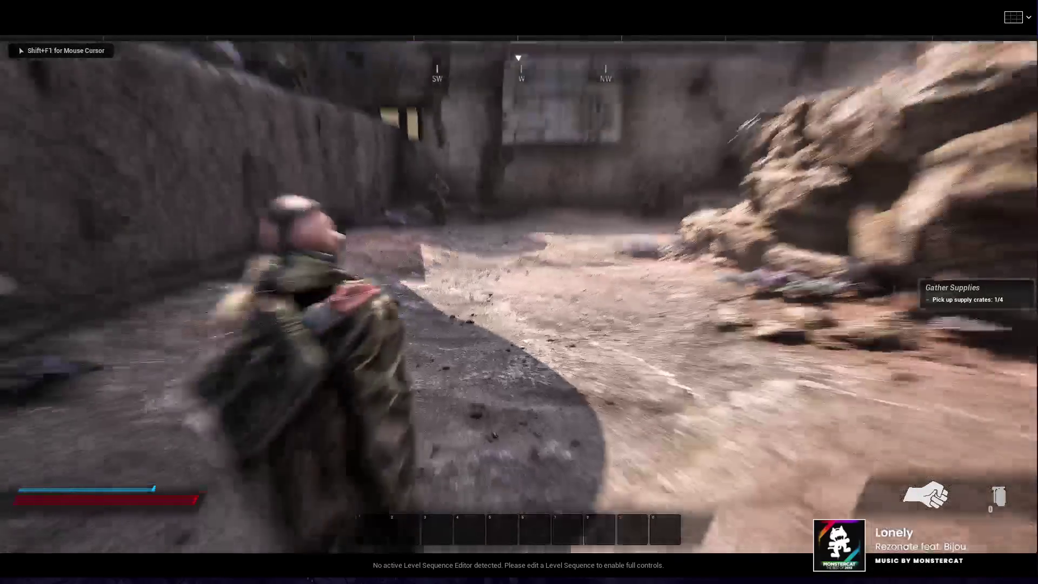
key(w)
key(a)
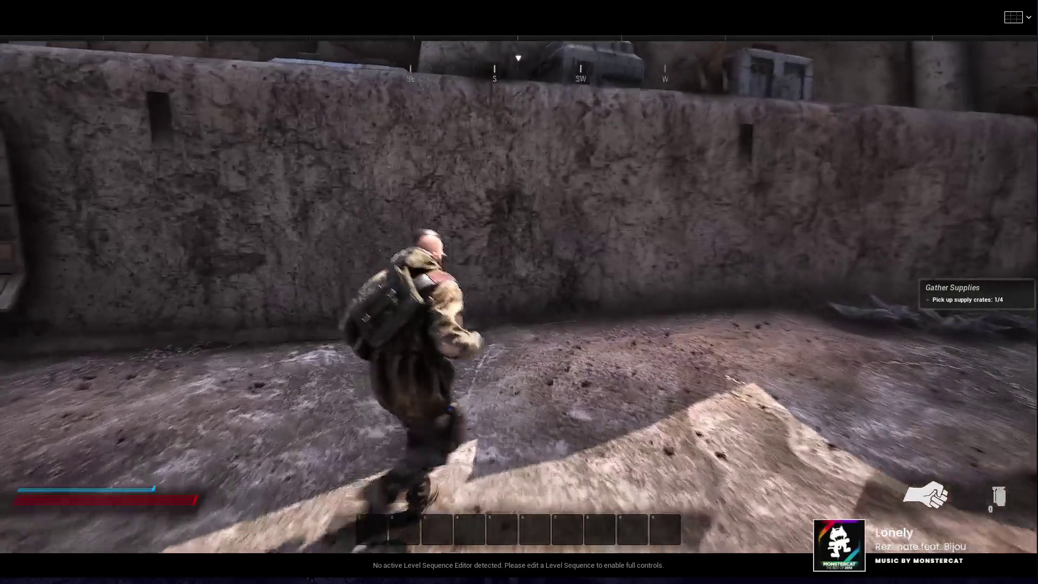
key(w)
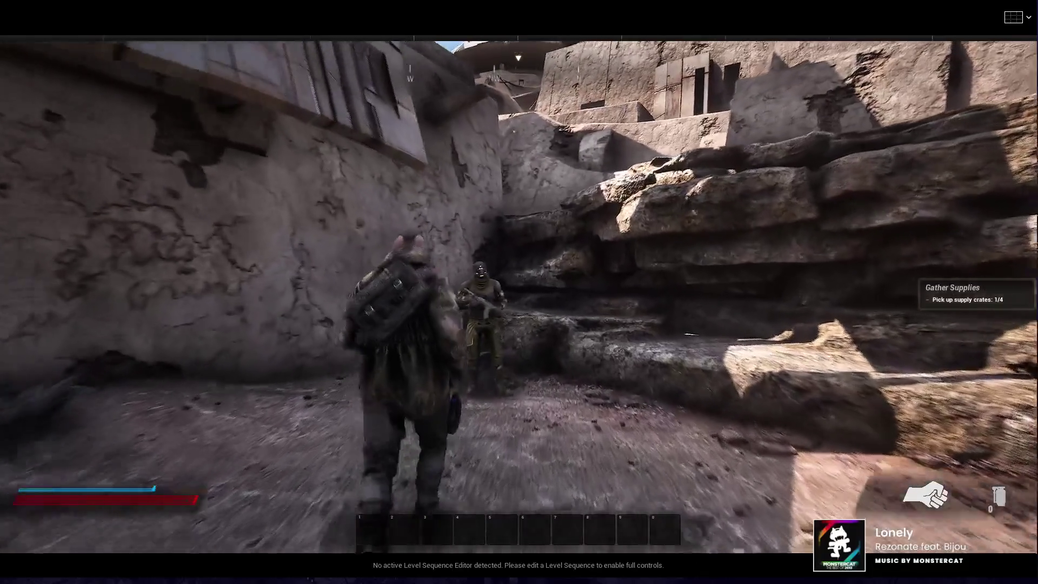
key(w)
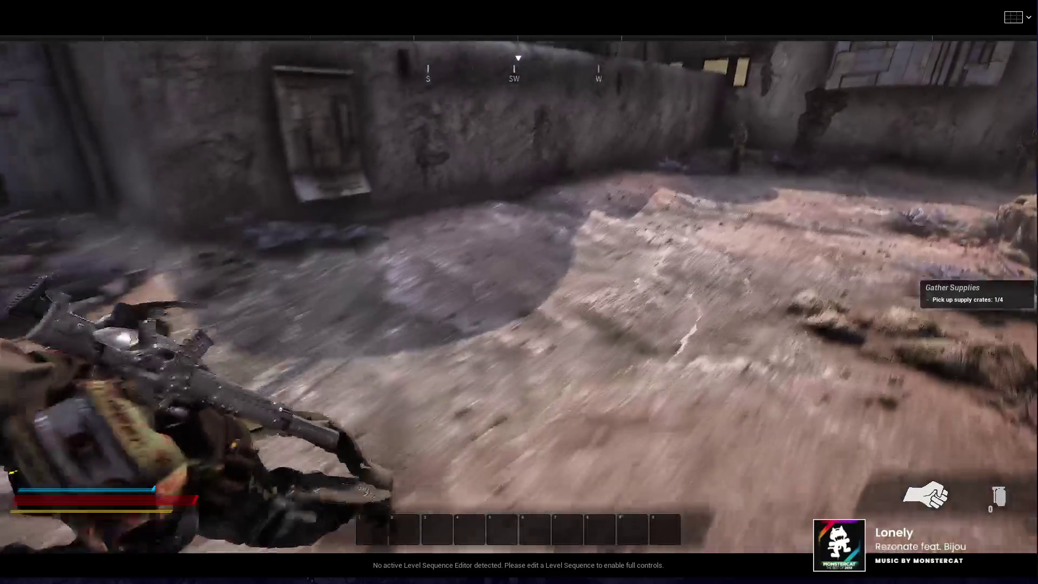
key(Escape)
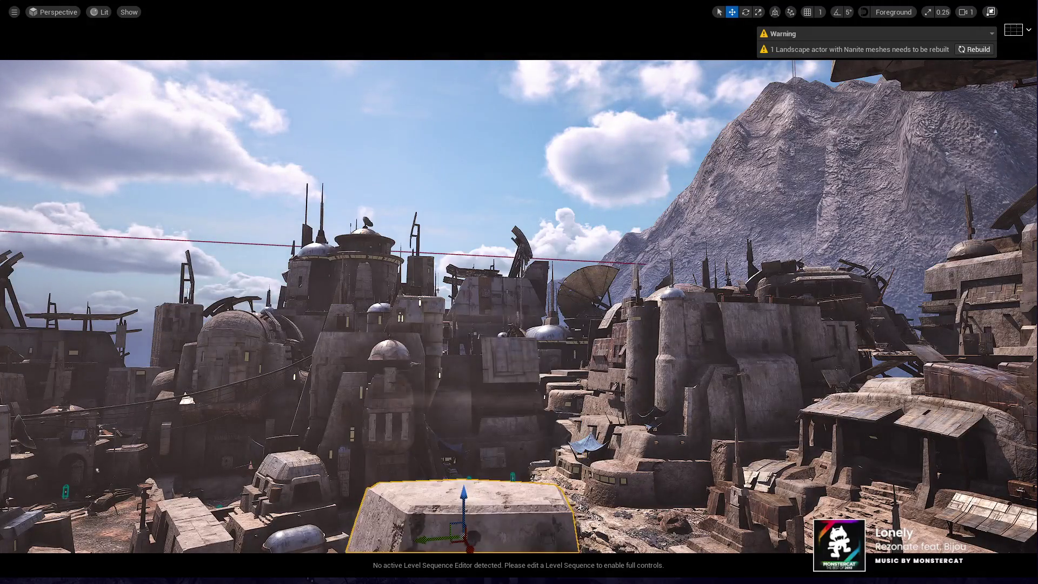
Rotate the concrete cover block, push it against the wall by the door panel, and sink it low
key(f)
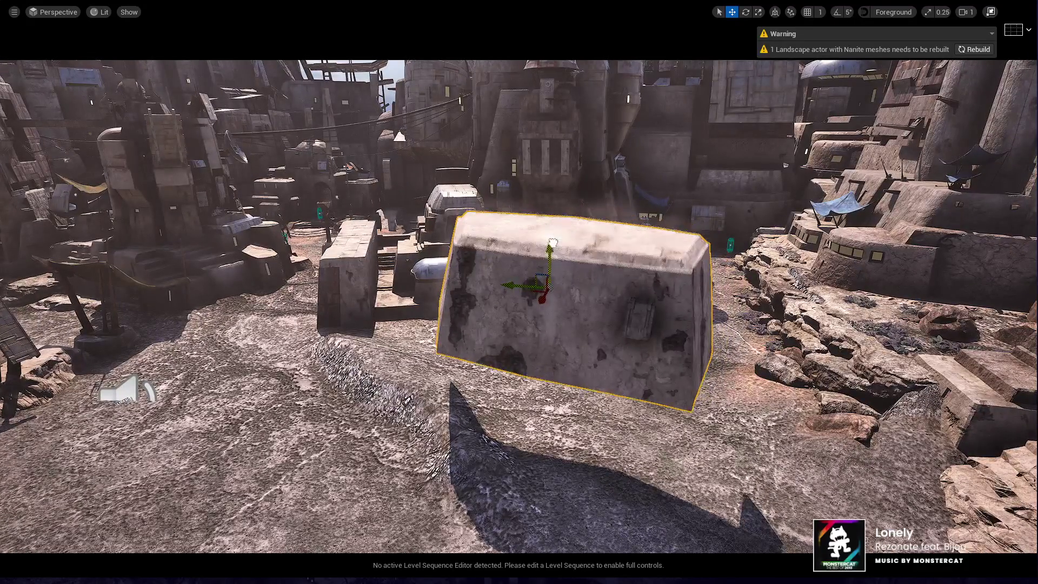
key(e)
drag(547, 400, 594, 403)
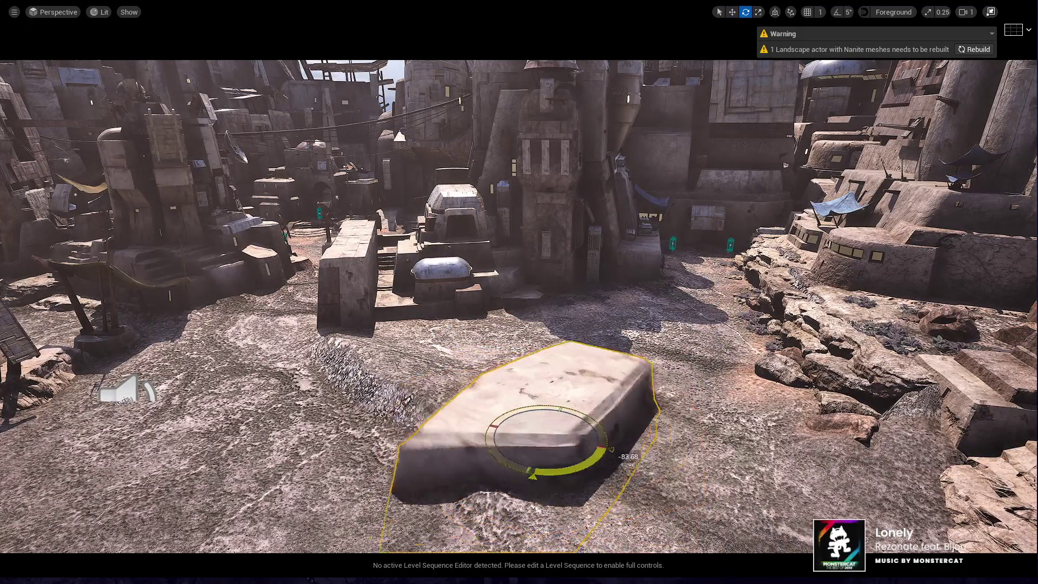
key(w)
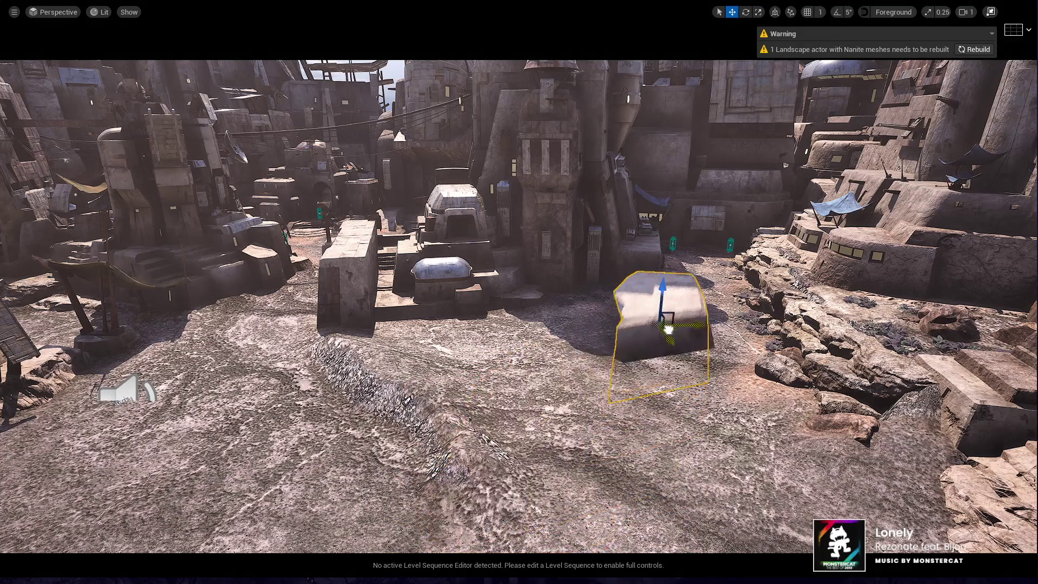
key(f)
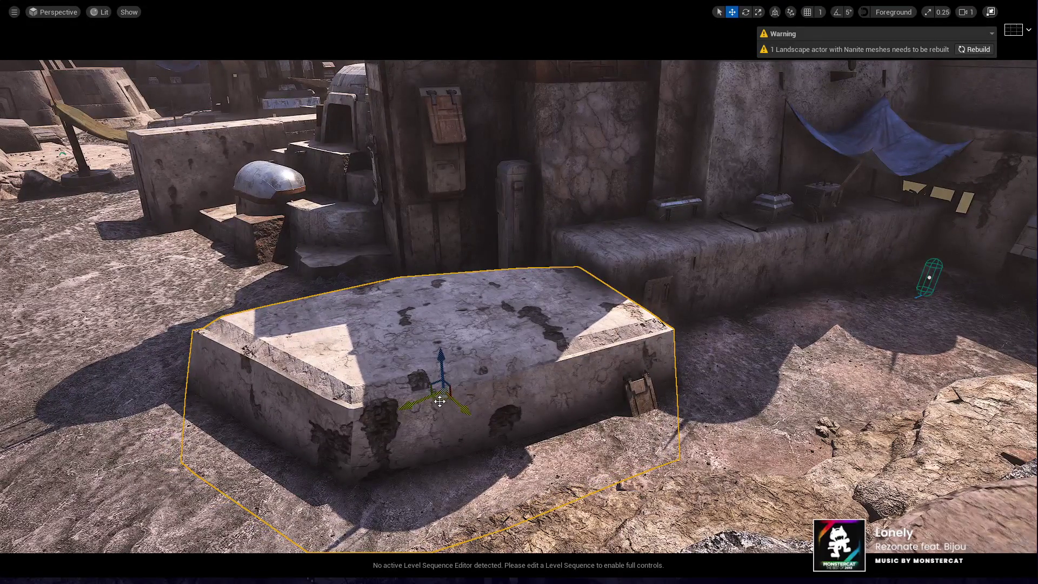
mouse_move(440, 401)
mouse_down()
mouse_move(578, 372)
mouse_move(672, 320)
mouse_move(656, 325)
mouse_move(740, 314)
mouse_up()
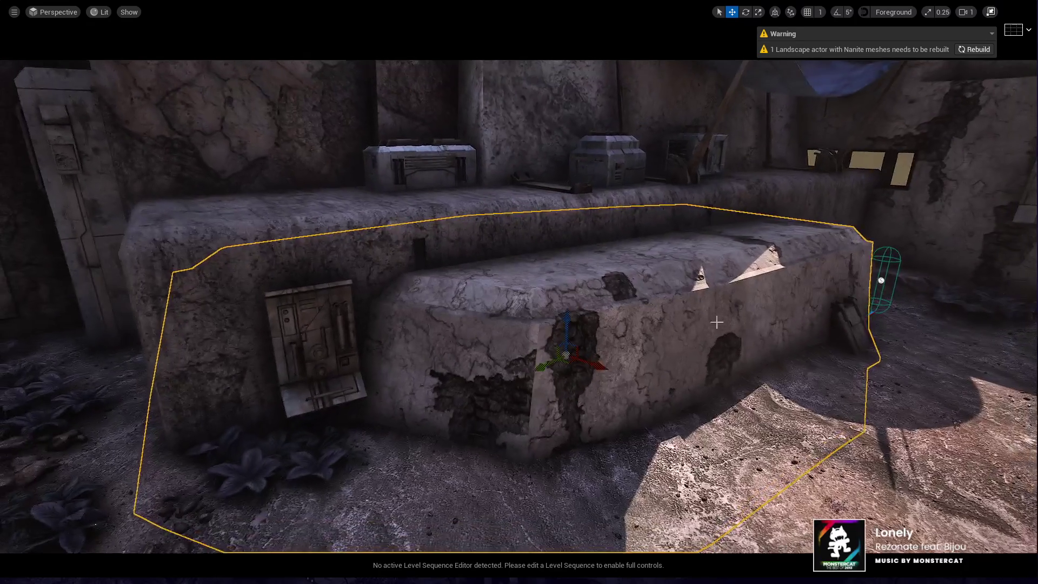
drag(565, 331, 563, 389)
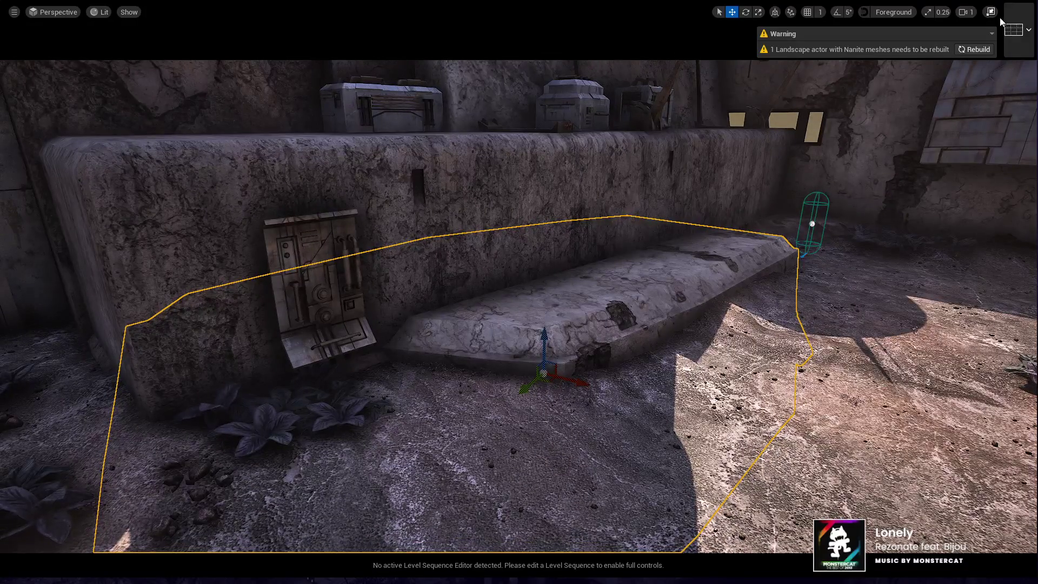
key(F11)
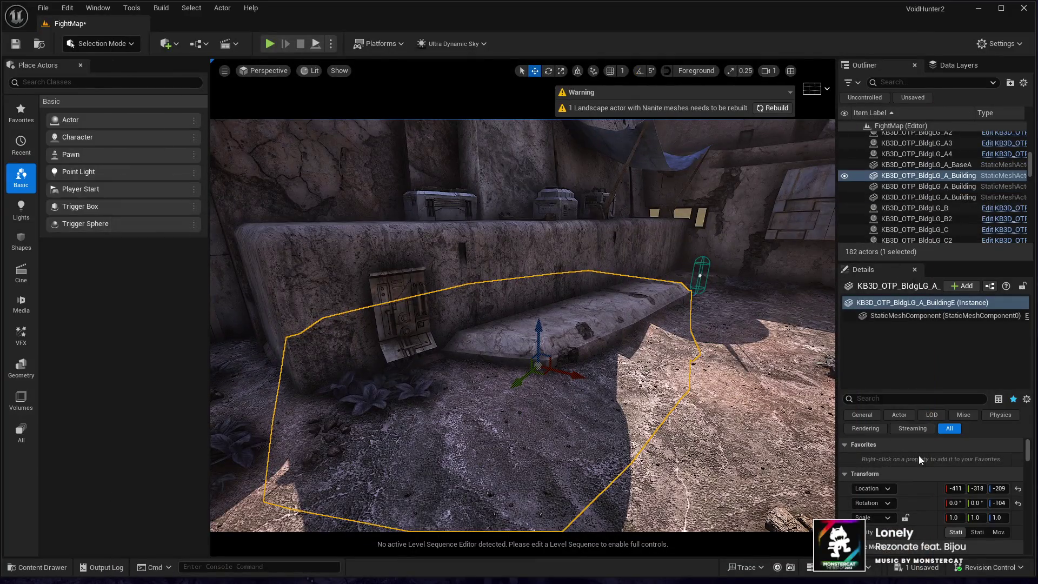
Fly the view around the concrete ledge, cycling the move, rotate and scale gizmos
scroll(919, 449, down, 5)
scroll(920, 485, down, 3)
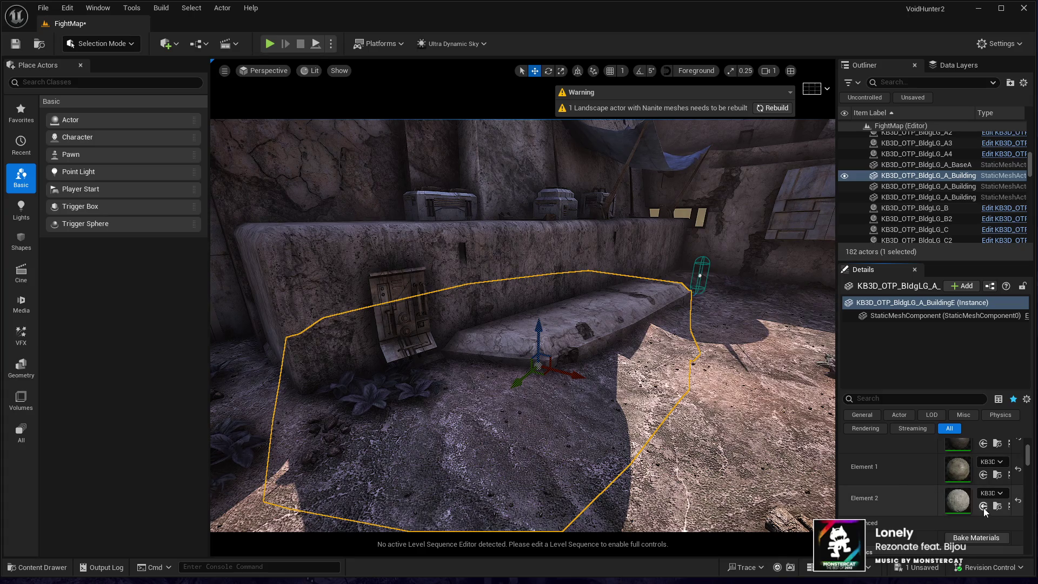
key(Right)
key(Up)
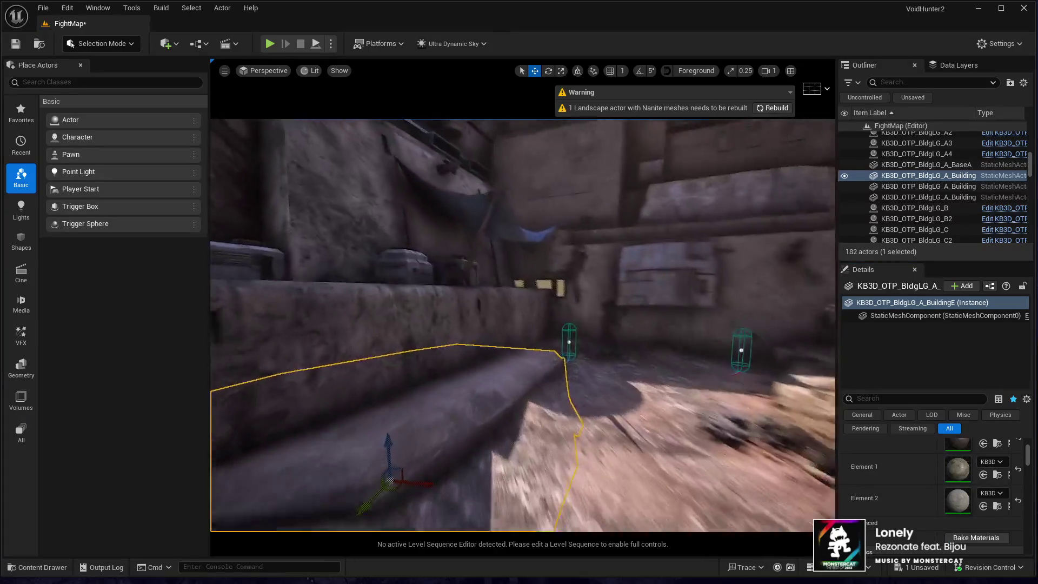
key(Down)
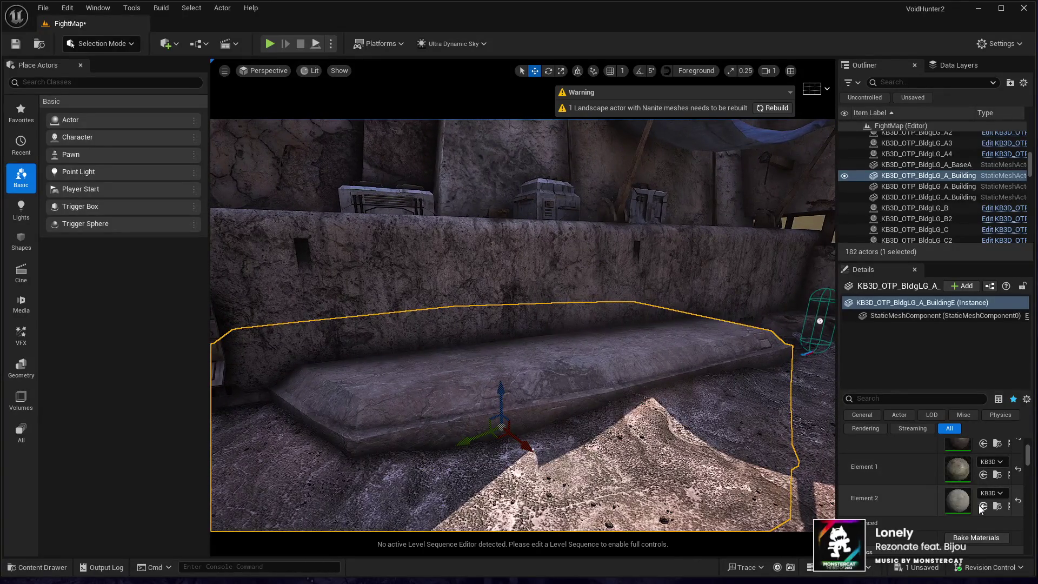
key(Right)
key(Down)
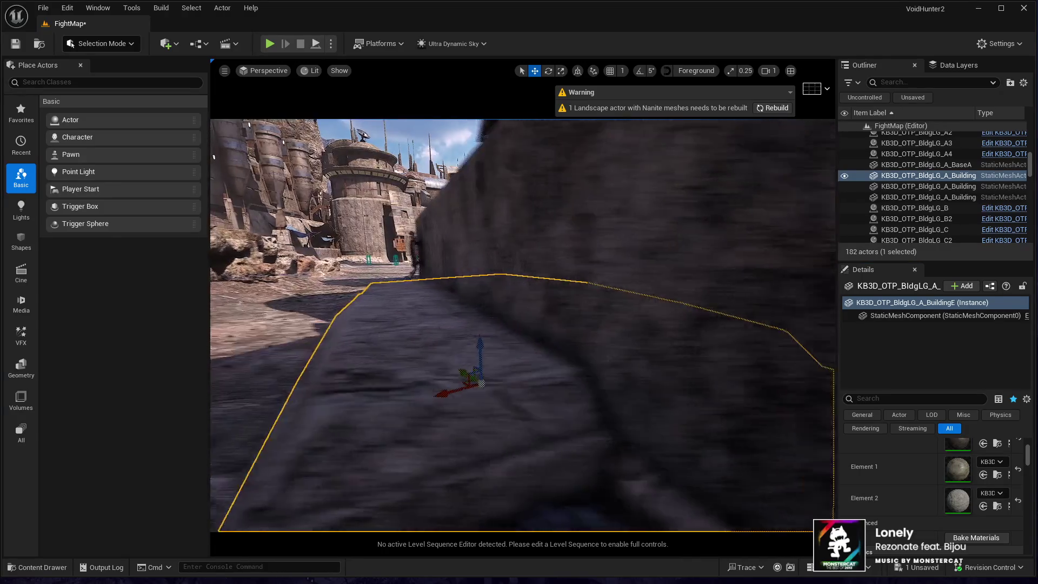
key(Up)
key(Down)
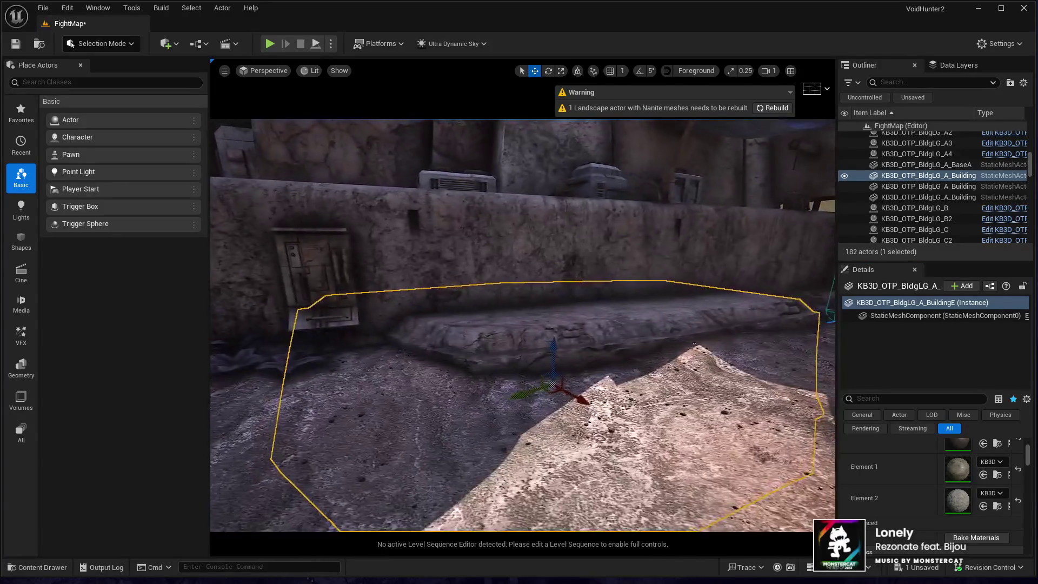
key(Down)
key(e)
key(r)
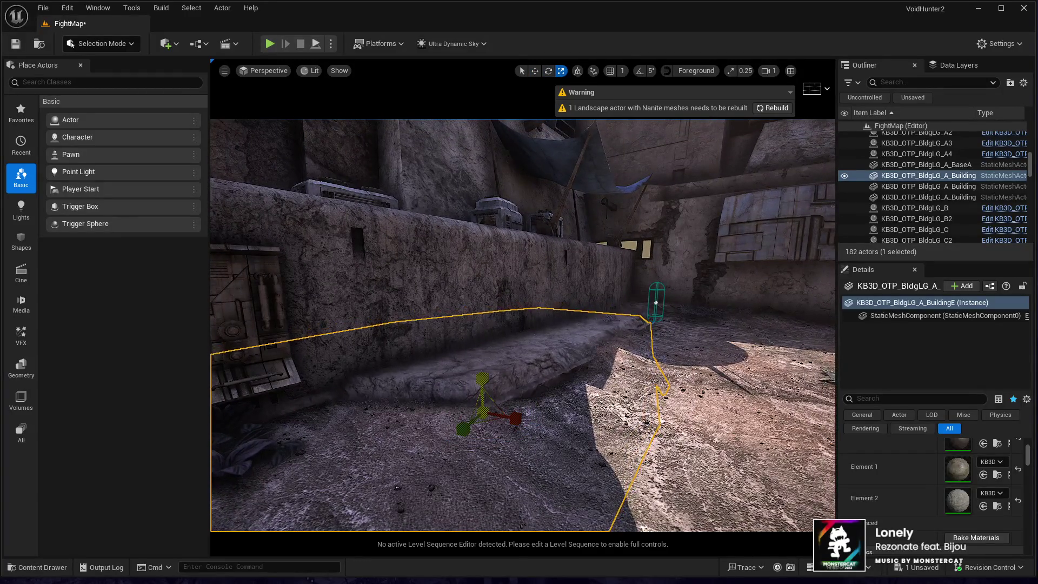
key(w)
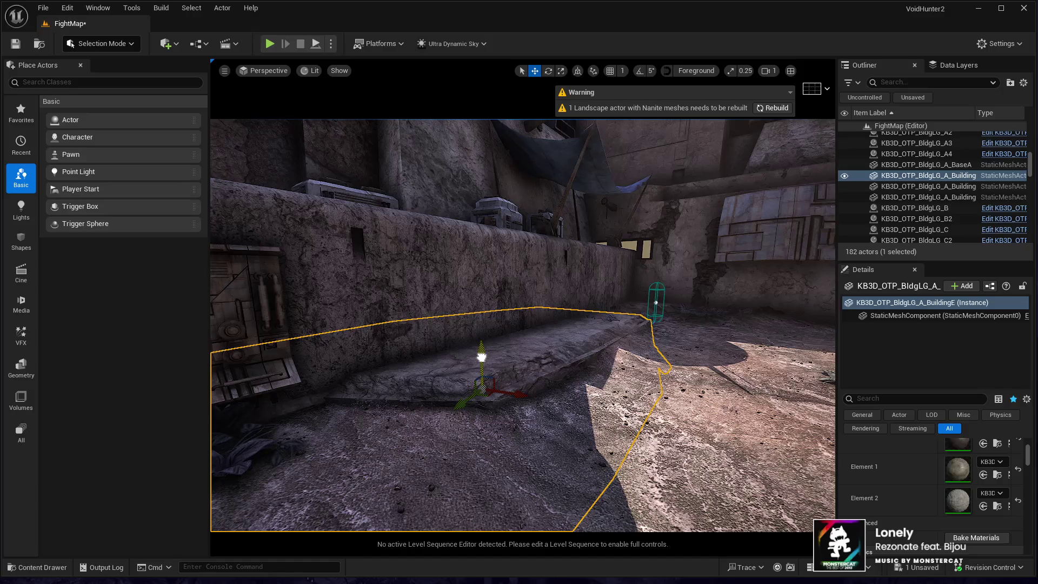
From above, drag the AI spawner across the floor and nudge the ledge left and lower
key(Up)
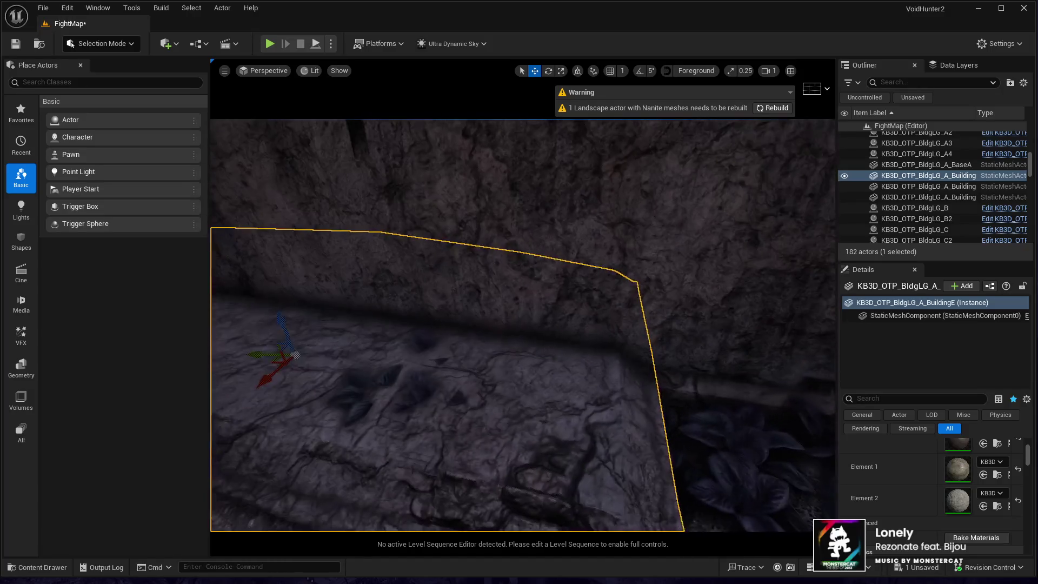
key(f)
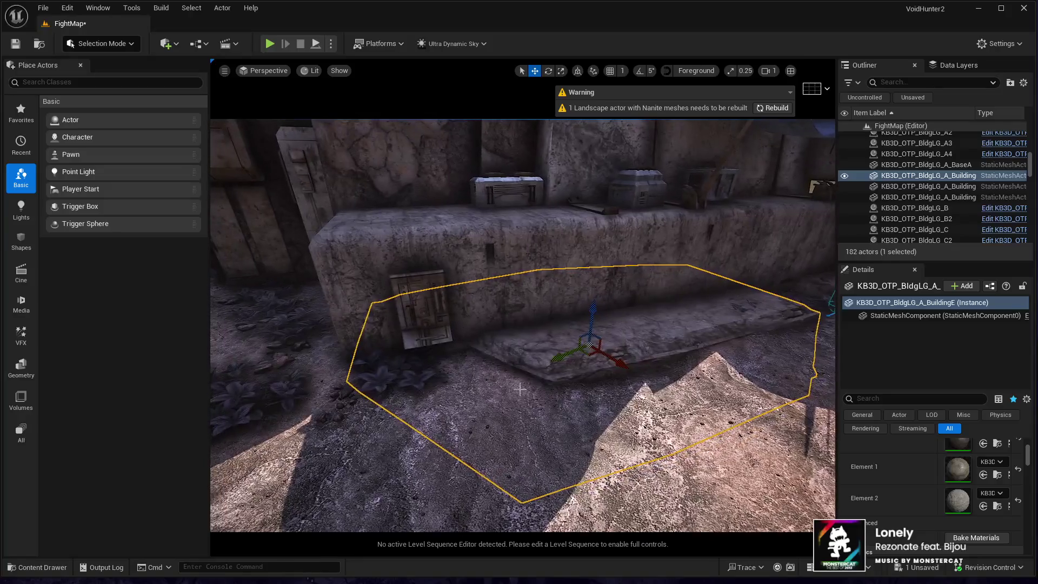
mouse_move(597, 359)
mouse_down()
mouse_move(526, 389)
mouse_move(541, 398)
mouse_move(831, 128)
mouse_up()
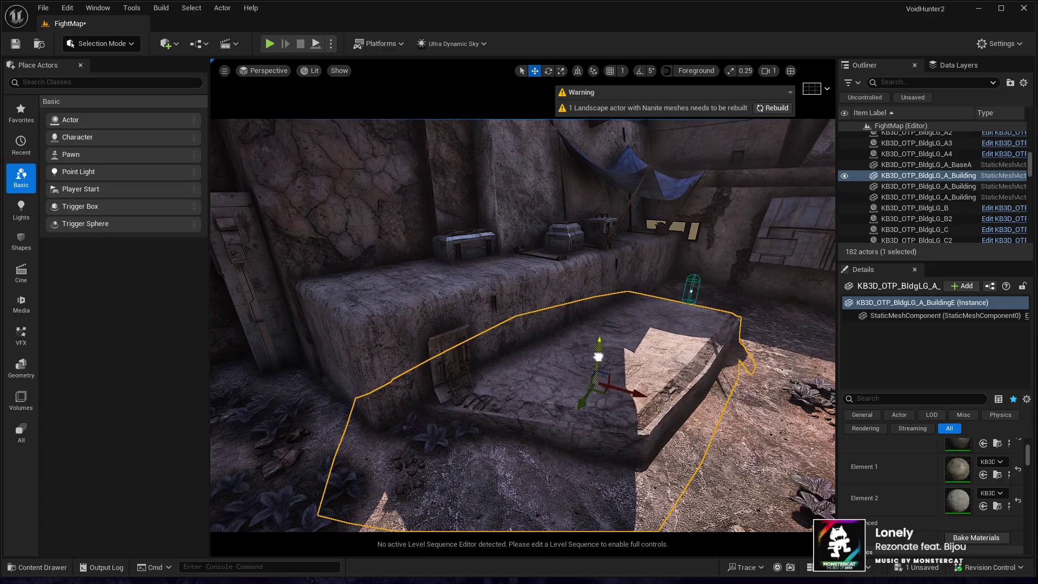
key(f)
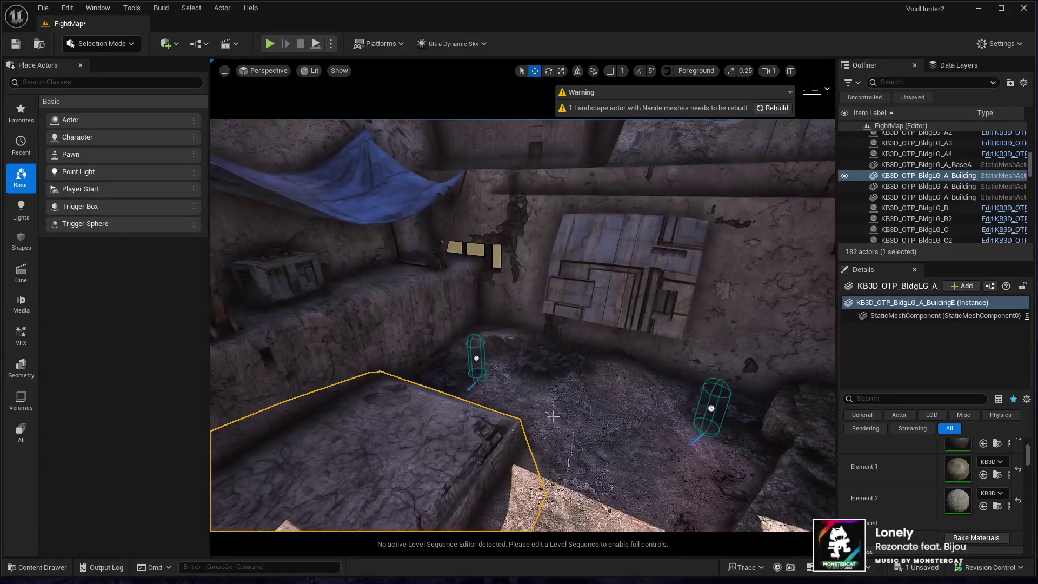
click(455, 361)
mouse_move(456, 361)
mouse_down()
mouse_move(605, 427)
mouse_move(657, 487)
mouse_up()
click(556, 417)
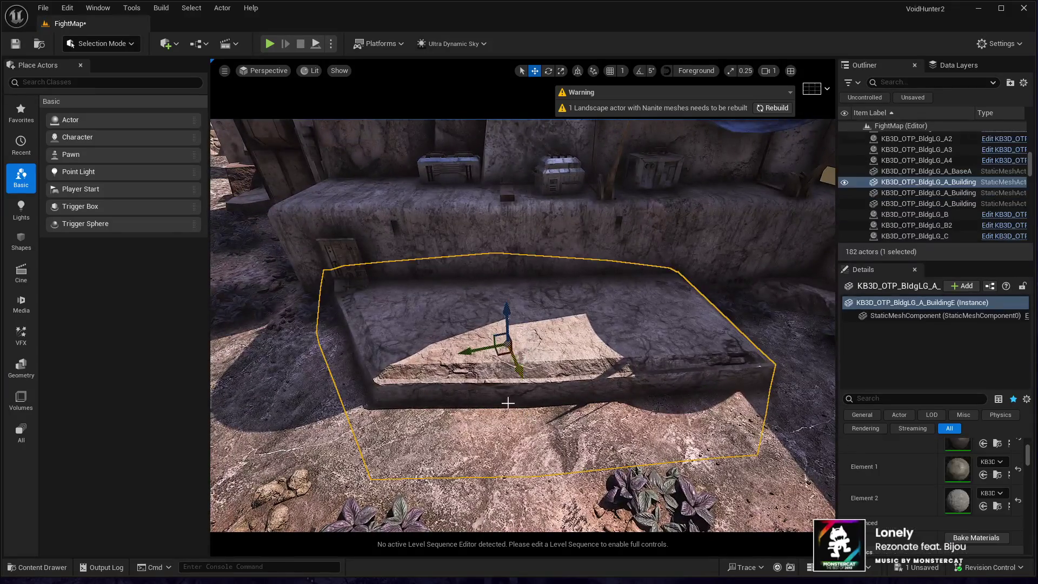
mouse_move(562, 338)
mouse_down()
mouse_move(540, 356)
mouse_move(556, 339)
mouse_up()
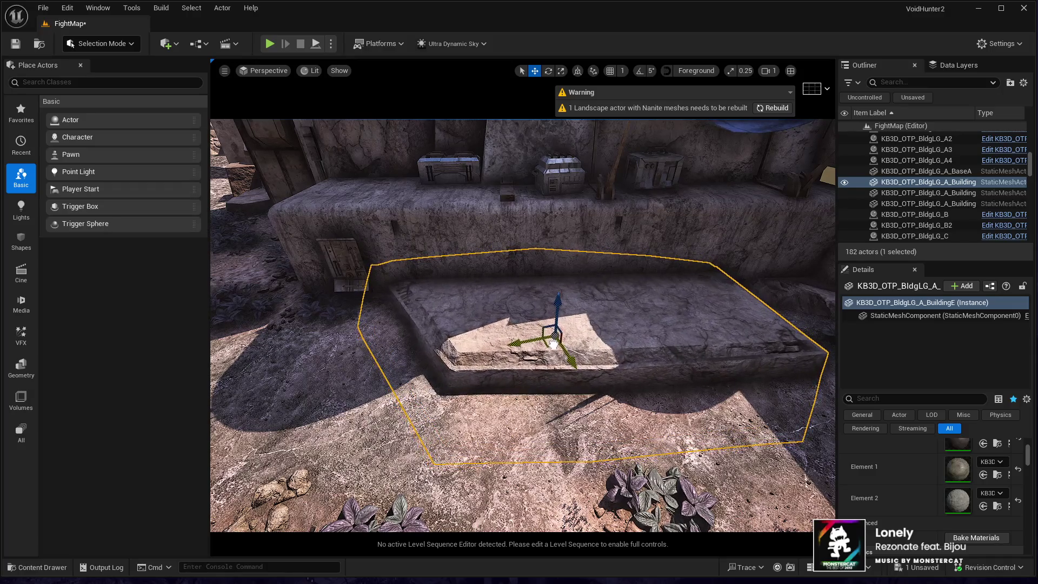
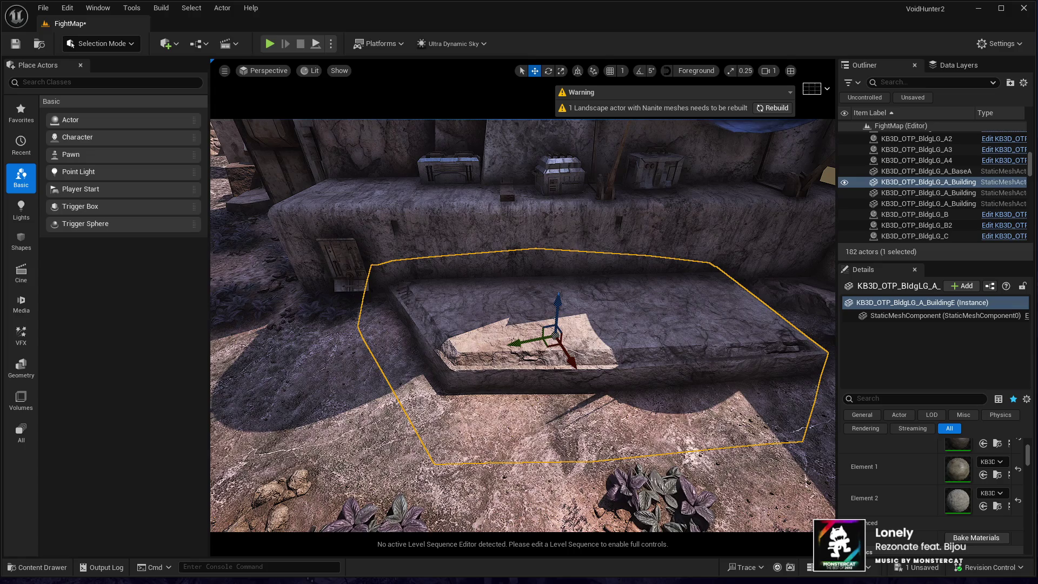
Paste the blue tarp canopy mesh above the stone platform and scale it up
key(ctrl+v)
key(f)
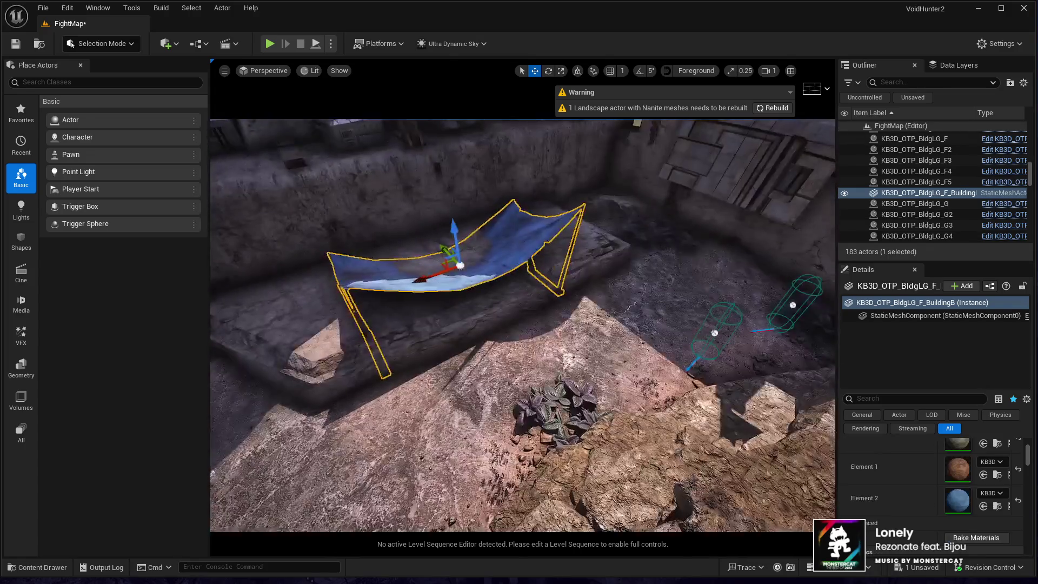
mouse_move(648, 379)
mouse_down()
mouse_move(716, 417)
mouse_move(593, 318)
mouse_move(584, 271)
mouse_move(573, 294)
mouse_move(573, 235)
mouse_move(476, 260)
mouse_move(528, 290)
mouse_move(622, 273)
mouse_move(546, 313)
mouse_move(544, 335)
mouse_up()
key(r)
key(e)
key(w)
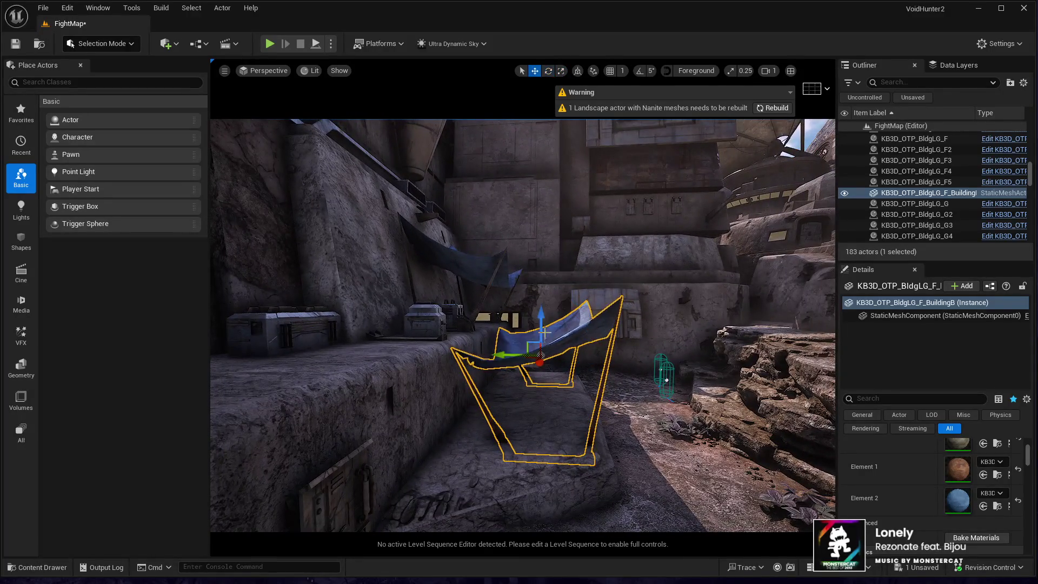
mouse_move(537, 314)
mouse_down()
mouse_move(560, 246)
mouse_move(572, 405)
mouse_up()
Lower the canopy so its legs rest on the slab, then enter Landscape mode
click(572, 405)
scroll(475, 412, up, 3)
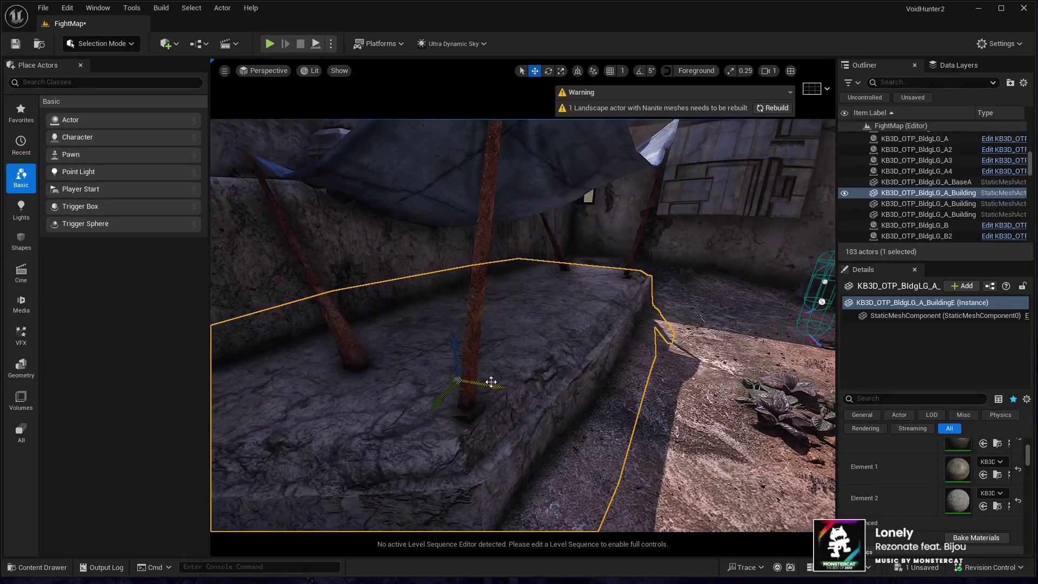
mouse_move(506, 396)
mouse_down()
mouse_move(500, 319)
mouse_move(497, 332)
mouse_move(484, 303)
mouse_up()
click(472, 212)
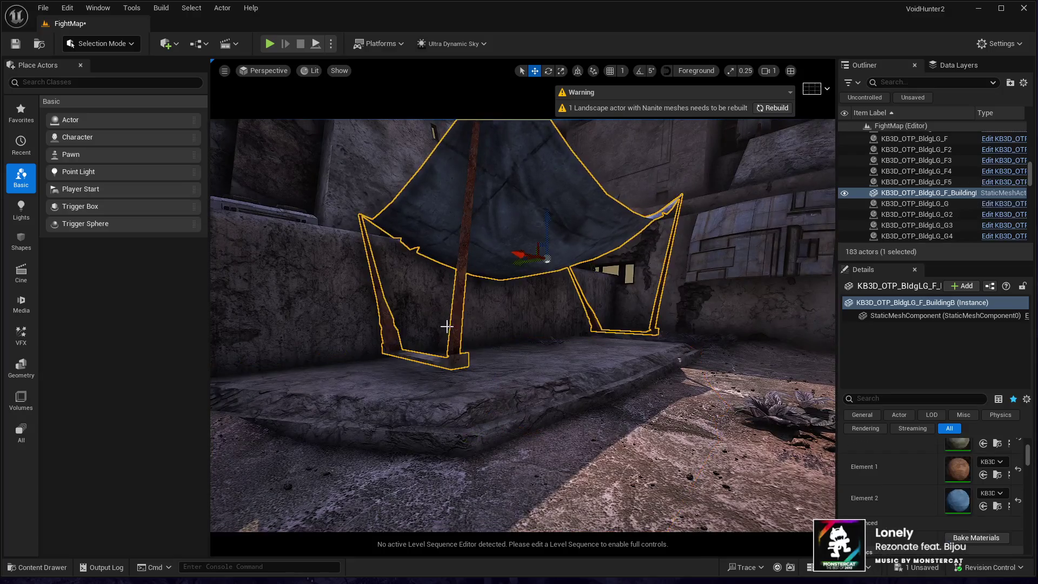
drag(547, 225, 546, 241)
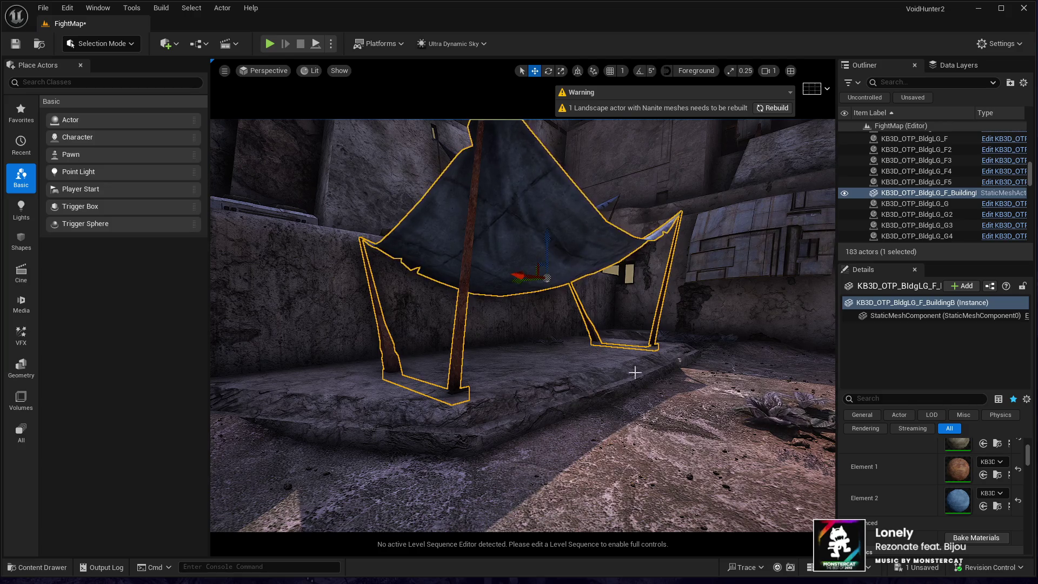
mouse_move(440, 440)
mouse_down()
mouse_move(465, 395)
mouse_move(601, 415)
mouse_up()
click(600, 415)
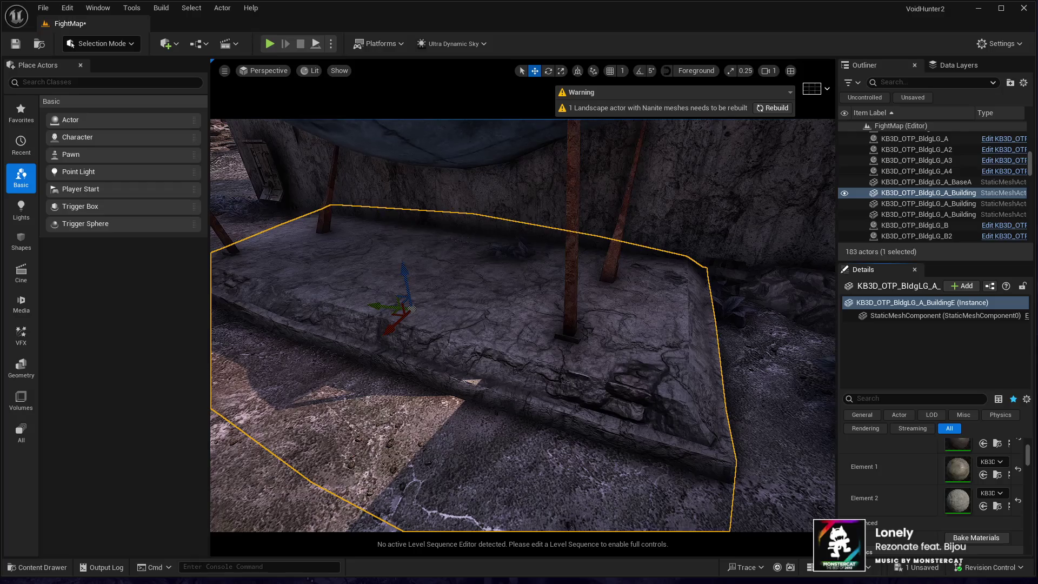
drag(538, 445, 561, 338)
click(101, 43)
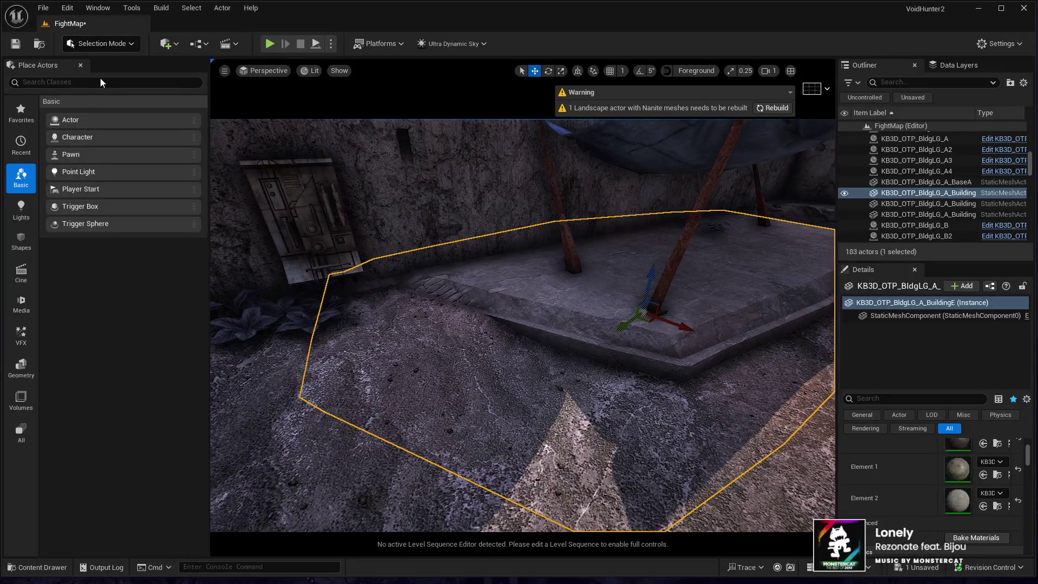
click(99, 78)
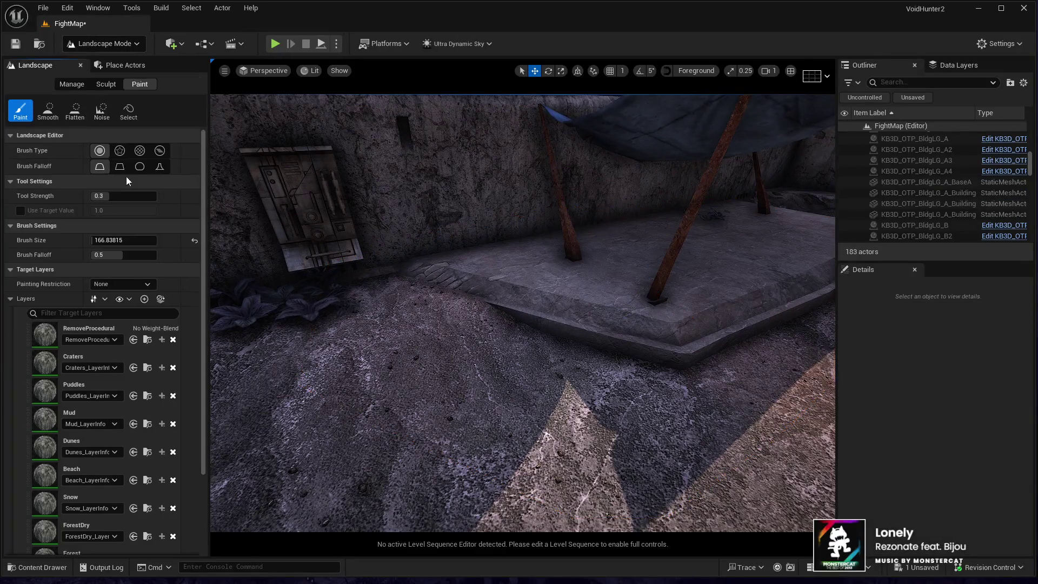
Undo the test sculpt stroke and set Flatten with a sampled target of 47.65625
click(108, 84)
drag(480, 338, 493, 297)
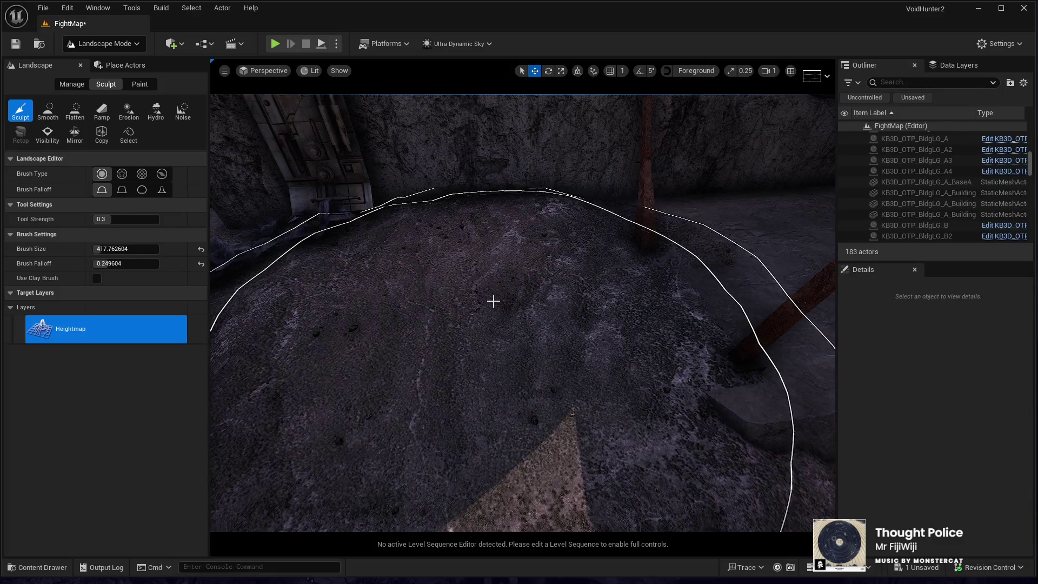
key(ctrl+z)
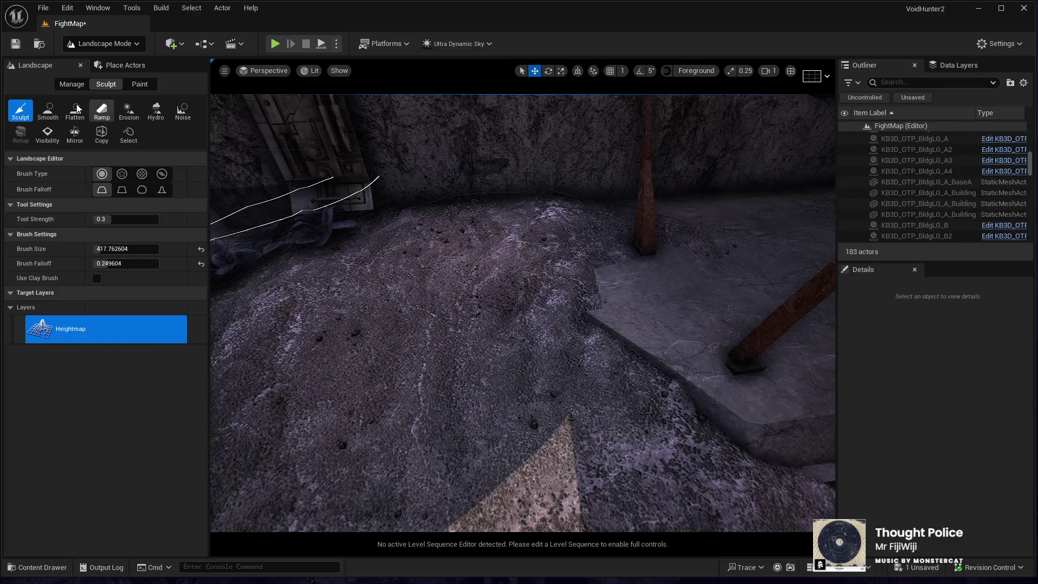
click(75, 111)
scroll(314, 322, up, 10)
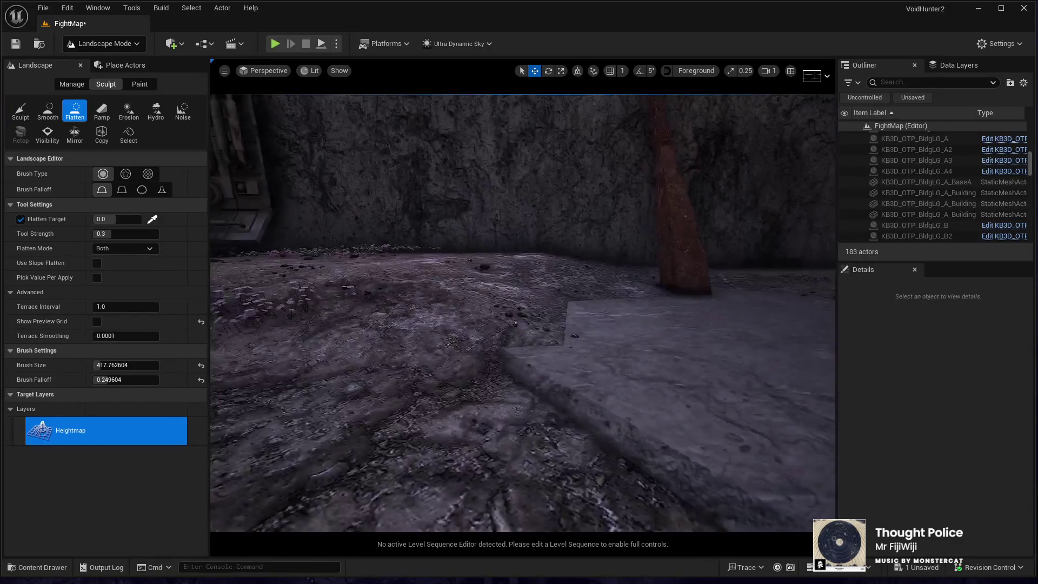
click(151, 219)
click(588, 427)
Flatten the ground around the slab, then switch to Foliage mode
scroll(528, 356, down, 8)
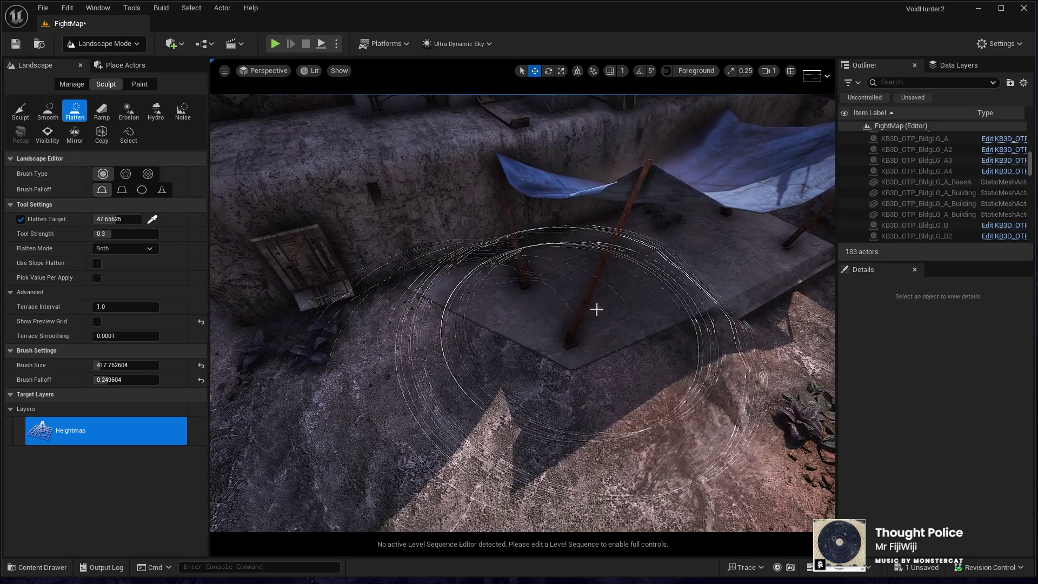
scroll(483, 333, up, 5)
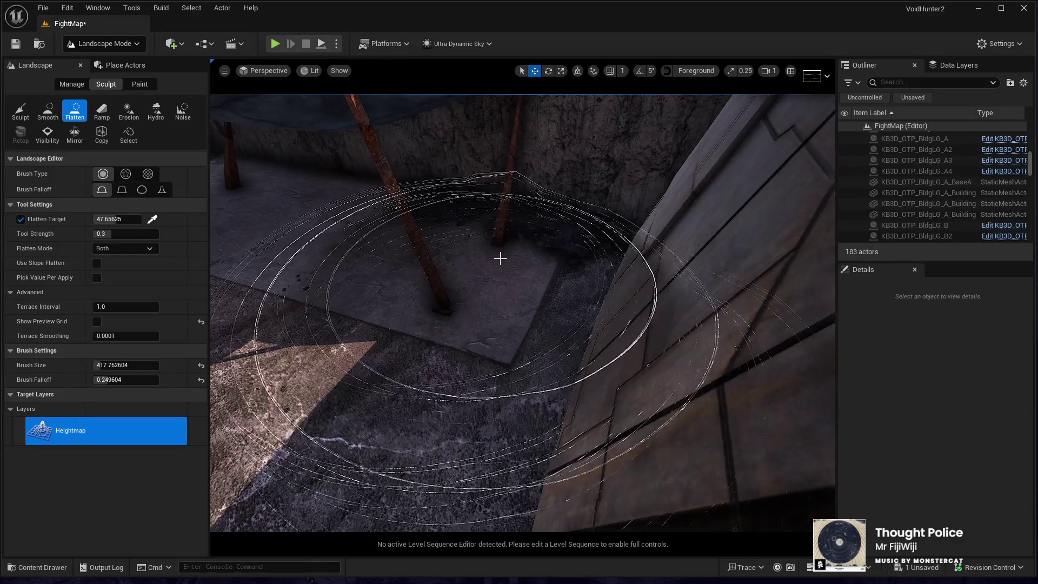
scroll(511, 297, down, 6)
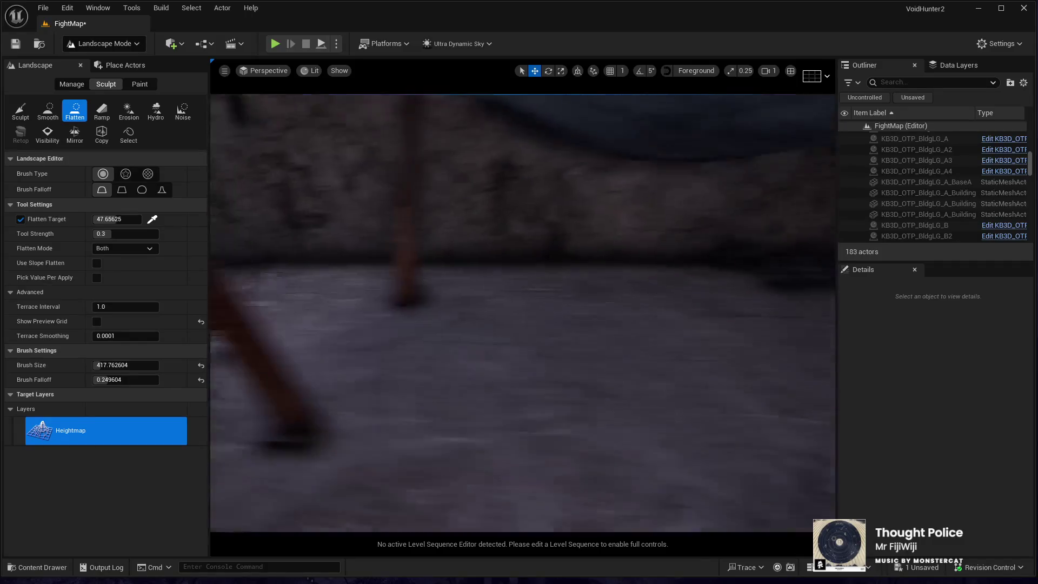
scroll(523, 313, up, 5)
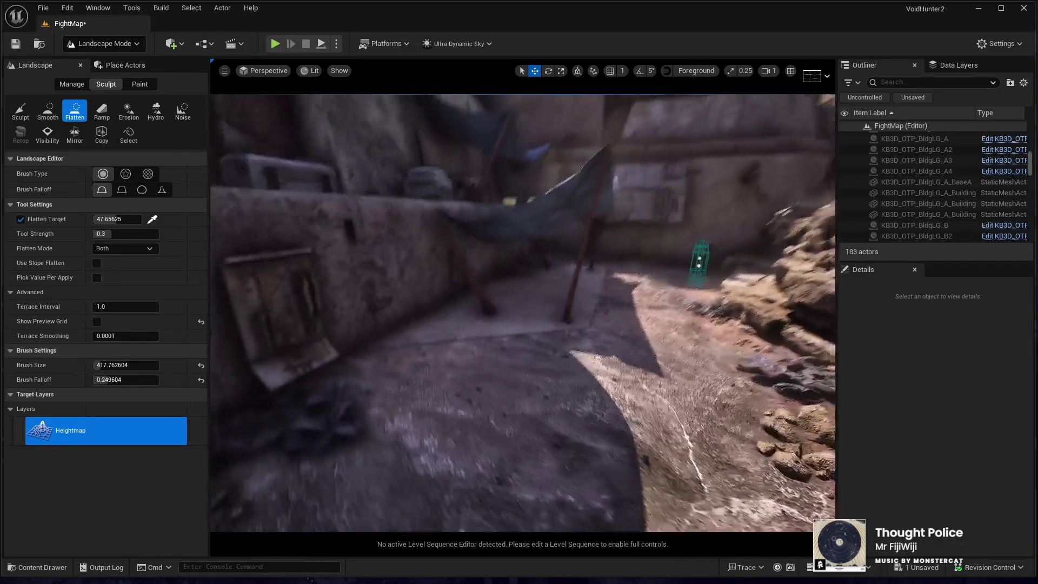
scroll(523, 312, down, 5)
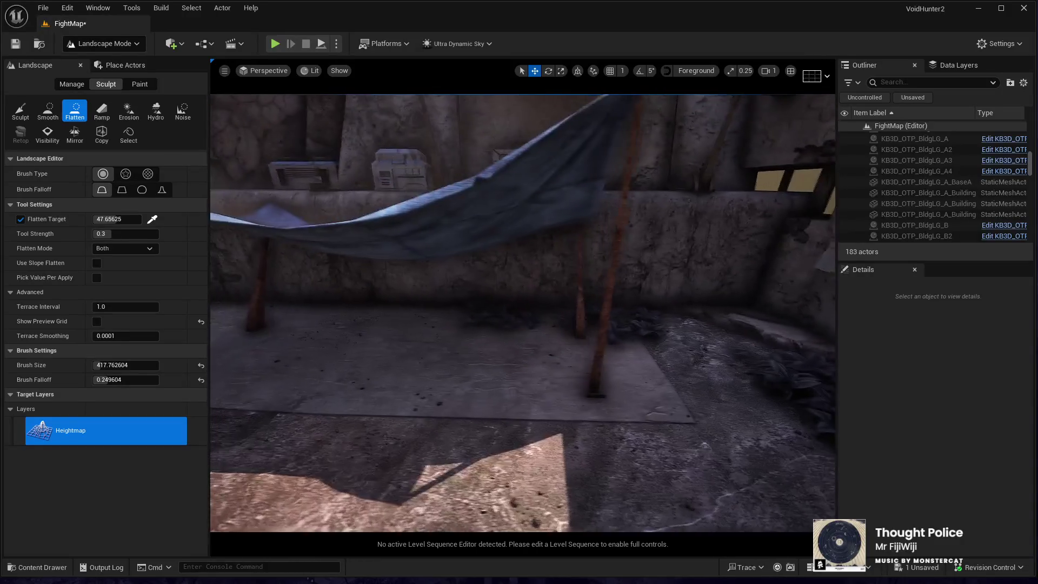
click(89, 38)
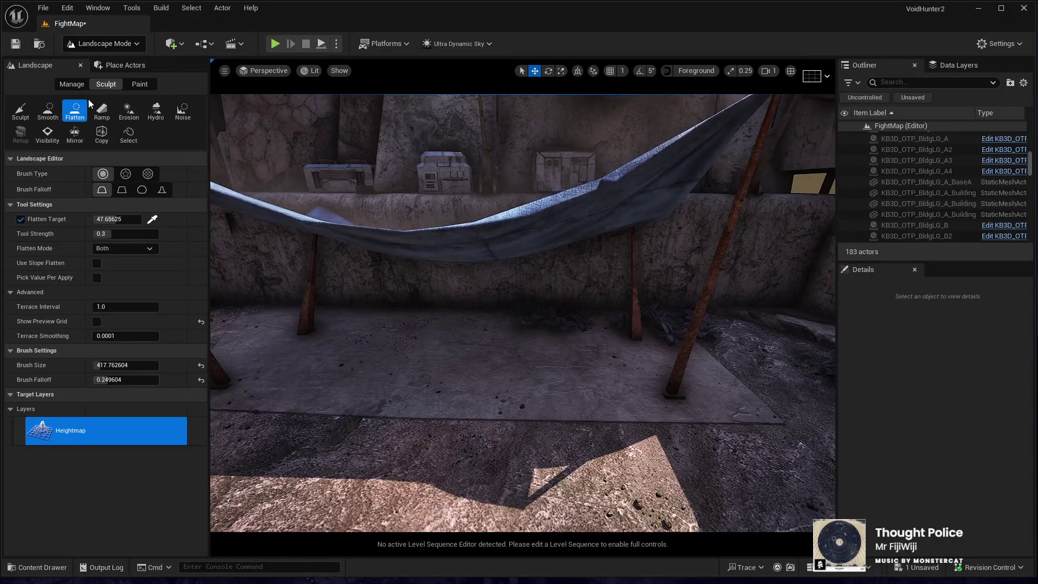
click(96, 88)
scroll(440, 301, up, 3)
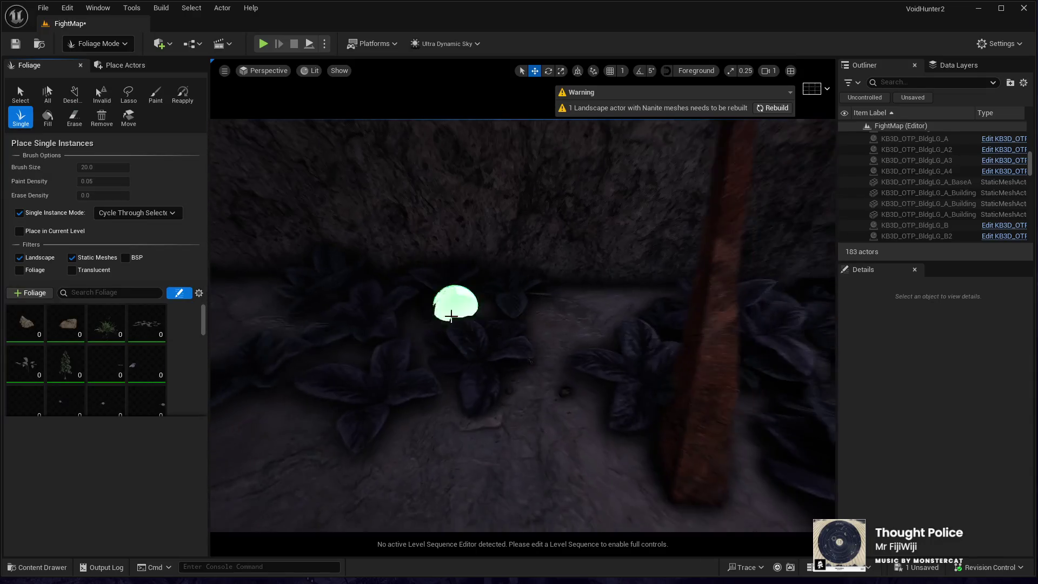
With the foliage Select tool, pick plant clusters by the pole and orbit around the courtyard
click(20, 95)
scroll(522, 325, down, 3)
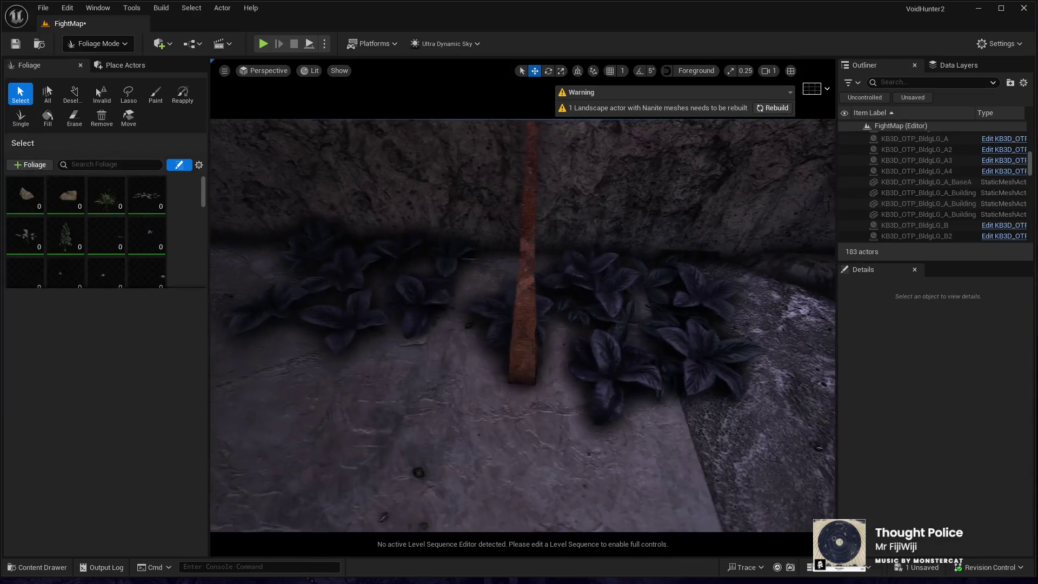
click(379, 276)
drag(281, 361, 310, 357)
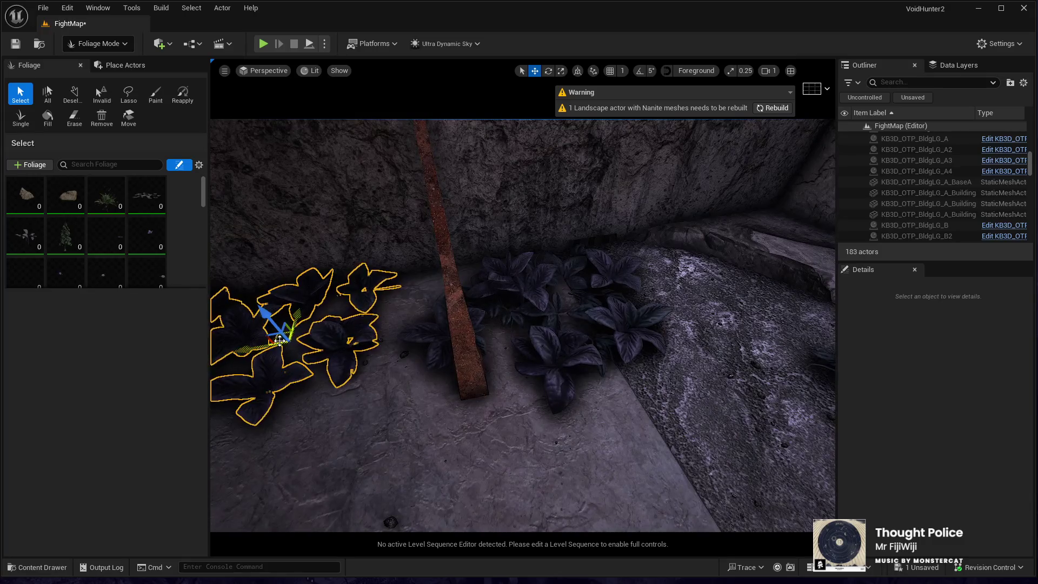
mouse_move(584, 366)
mouse_down()
mouse_move(660, 336)
mouse_move(611, 335)
mouse_up()
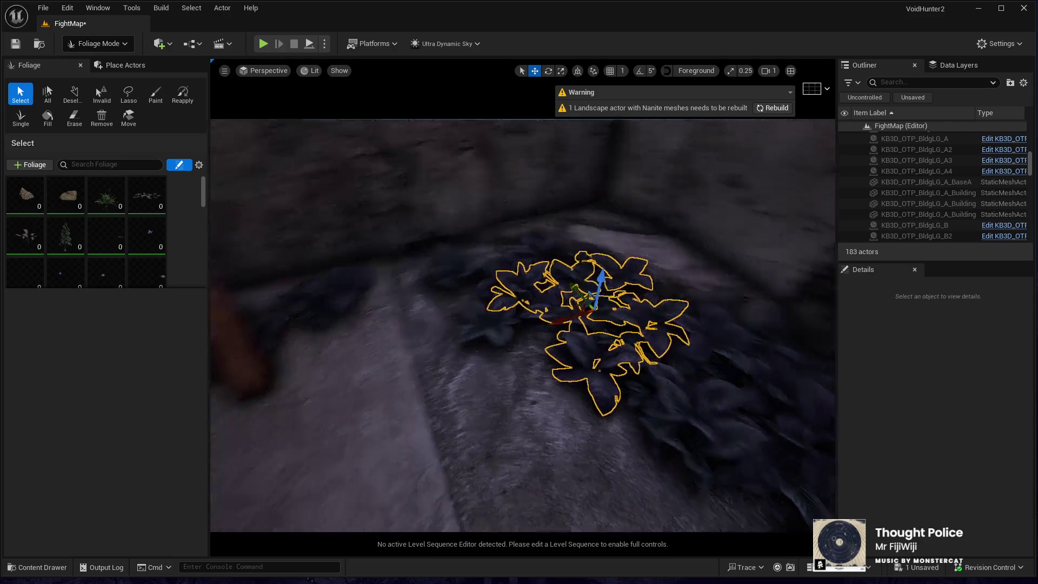
drag(563, 305, 401, 288)
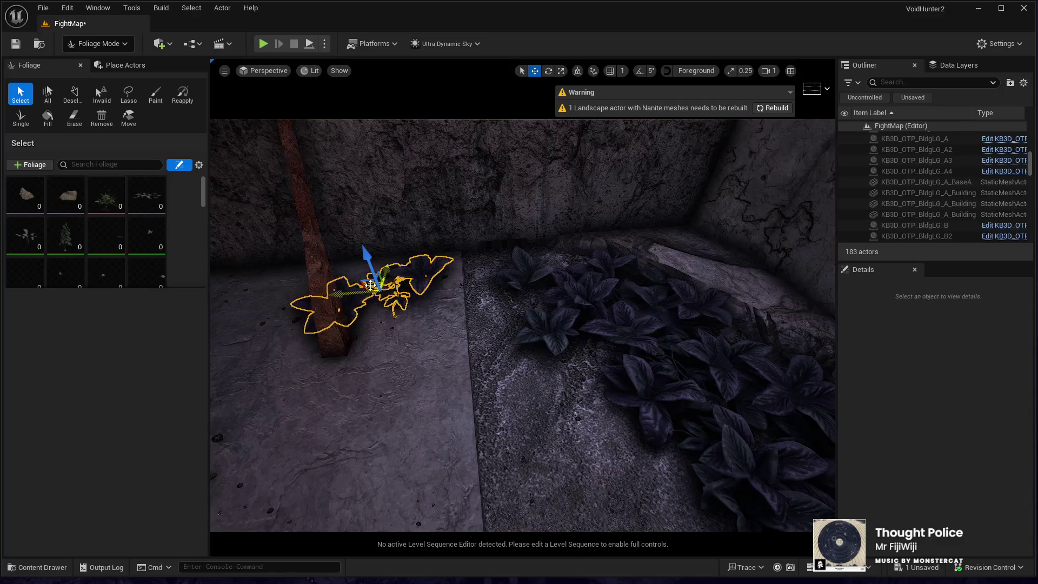
mouse_move(475, 394)
mouse_down()
mouse_move(422, 389)
mouse_move(379, 335)
mouse_move(351, 270)
mouse_move(446, 380)
mouse_up()
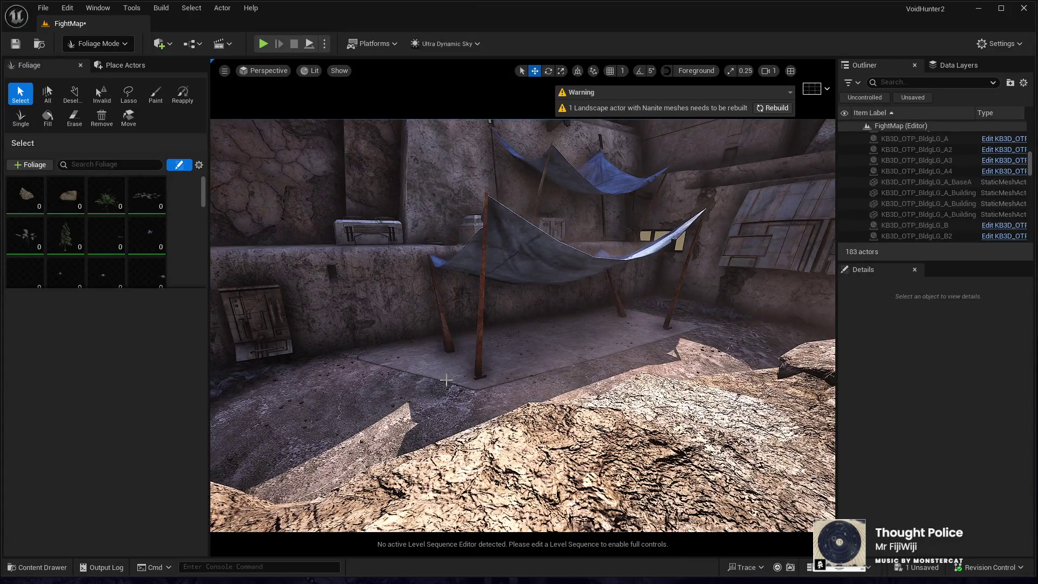
mouse_move(446, 381)
mouse_down()
mouse_move(528, 381)
mouse_move(464, 336)
mouse_move(463, 287)
mouse_move(463, 362)
mouse_move(403, 365)
mouse_move(396, 444)
mouse_up()
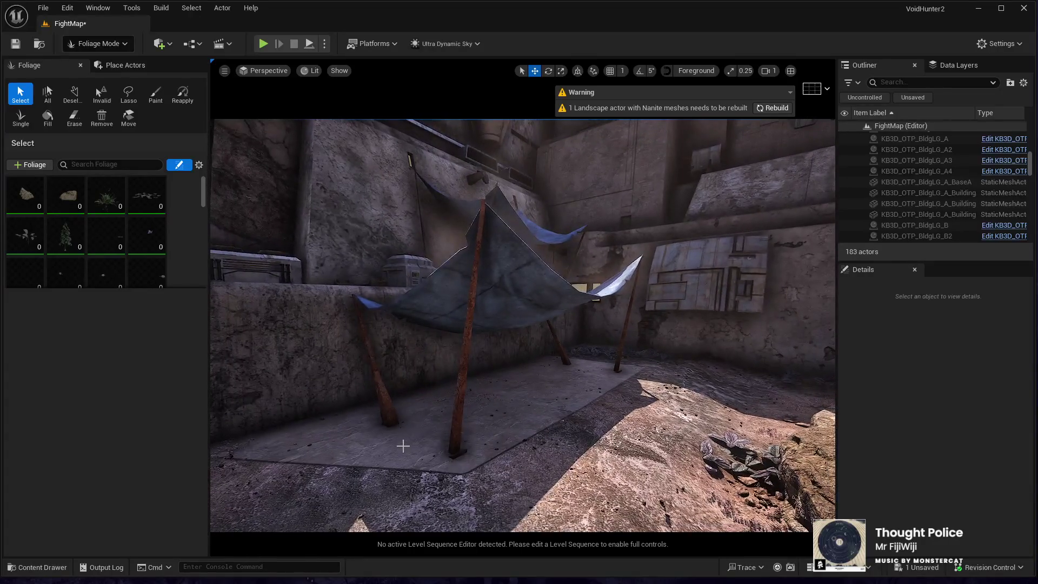
In Selection Mode, scale the tarp canopy taller along Z and raise it slightly
click(98, 44)
click(86, 66)
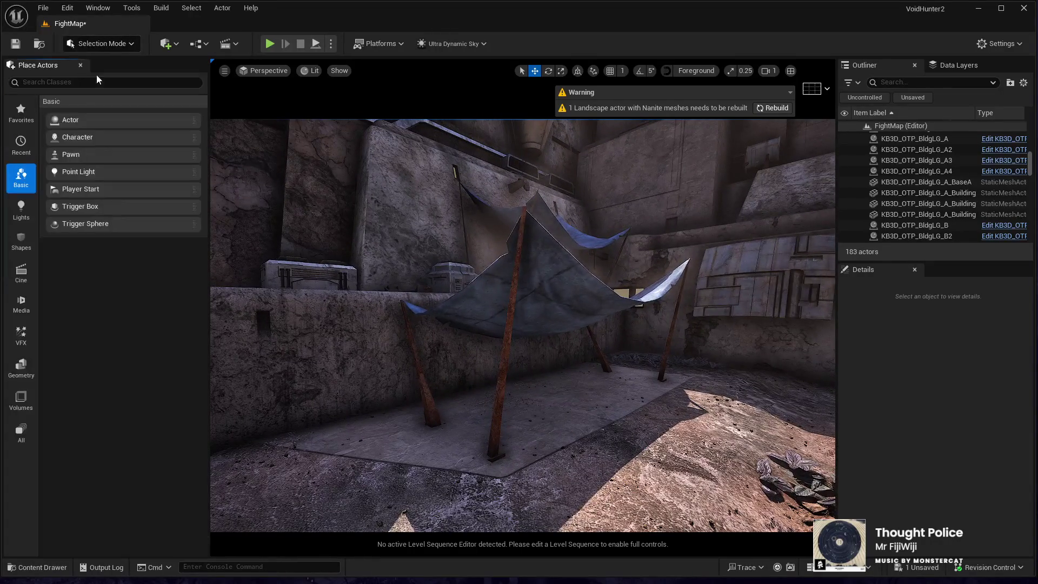
drag(815, 128, 833, 130)
click(509, 477)
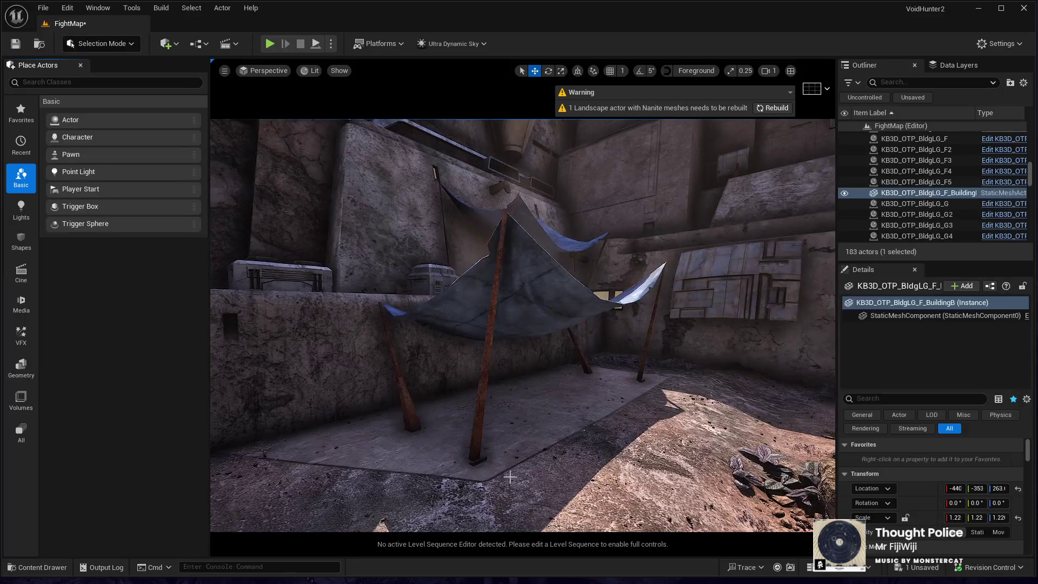
key(r)
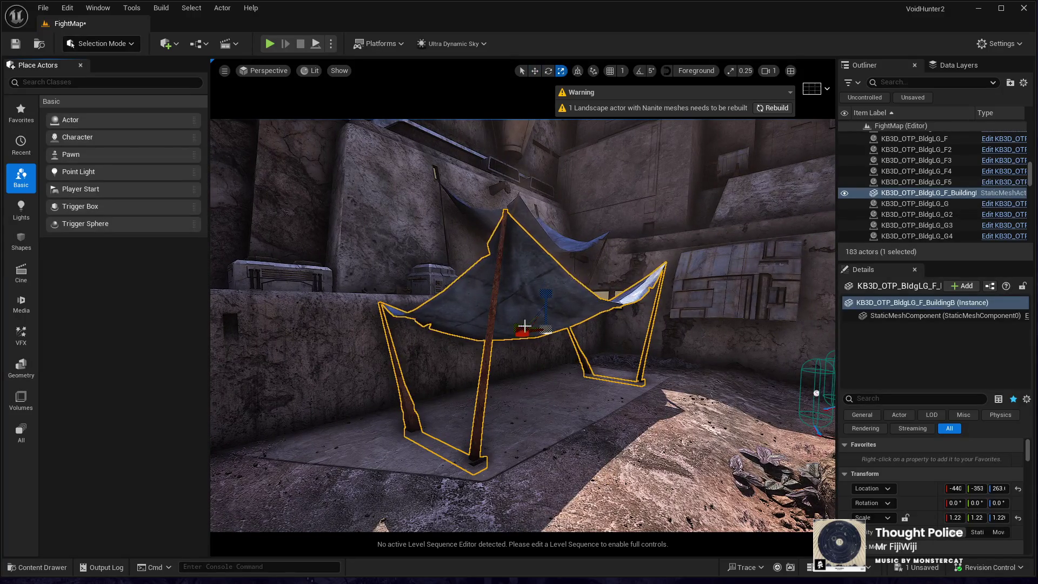
key(e)
key(w)
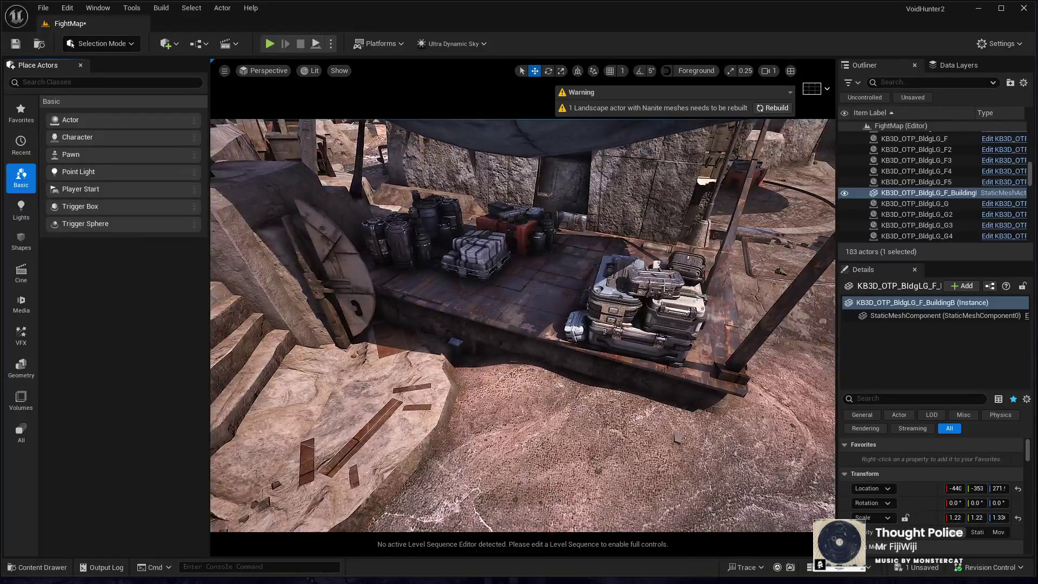
click(638, 308)
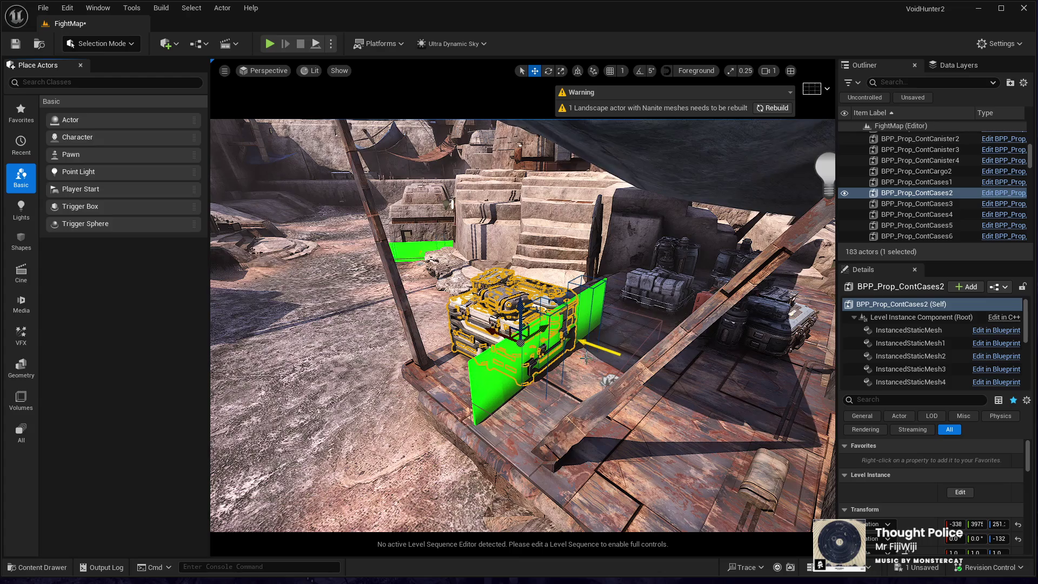
Duplicate the cover point wall, case cluster and barrels, and move the copy to a new spot
ctrl+click(610, 380)
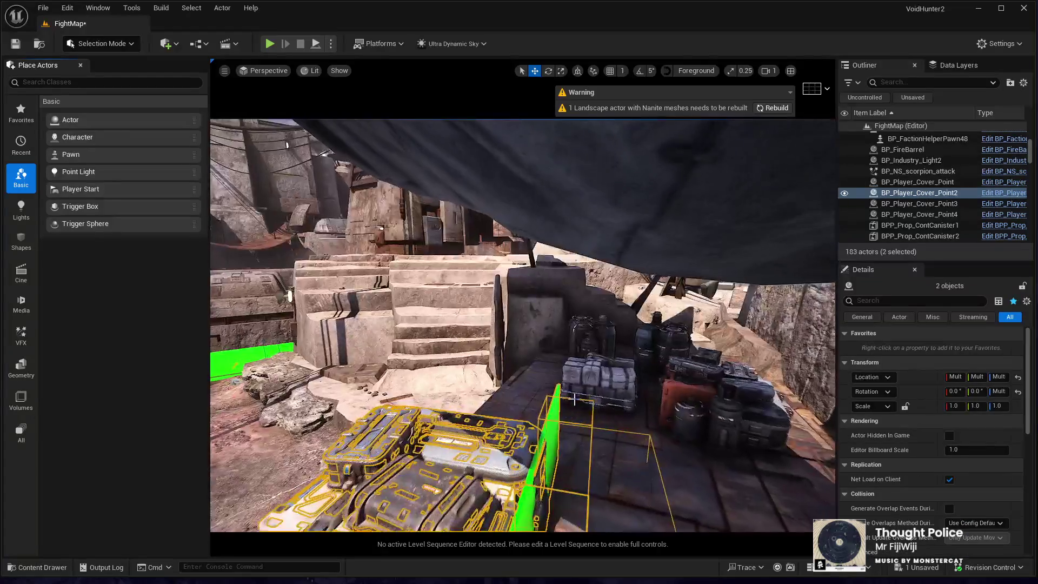
ctrl+click(714, 389)
ctrl+click(665, 349)
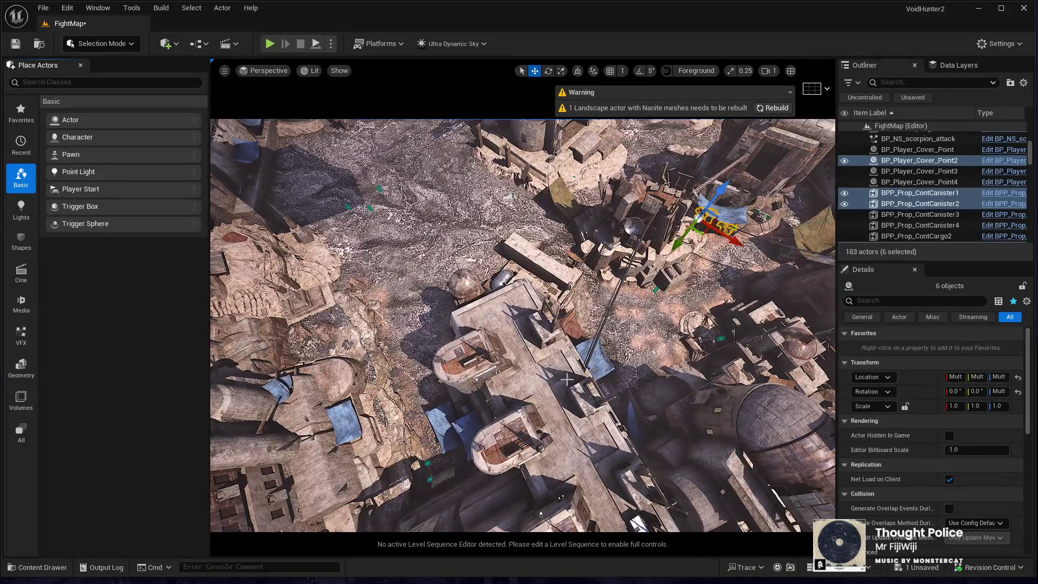
key(ctrl+d)
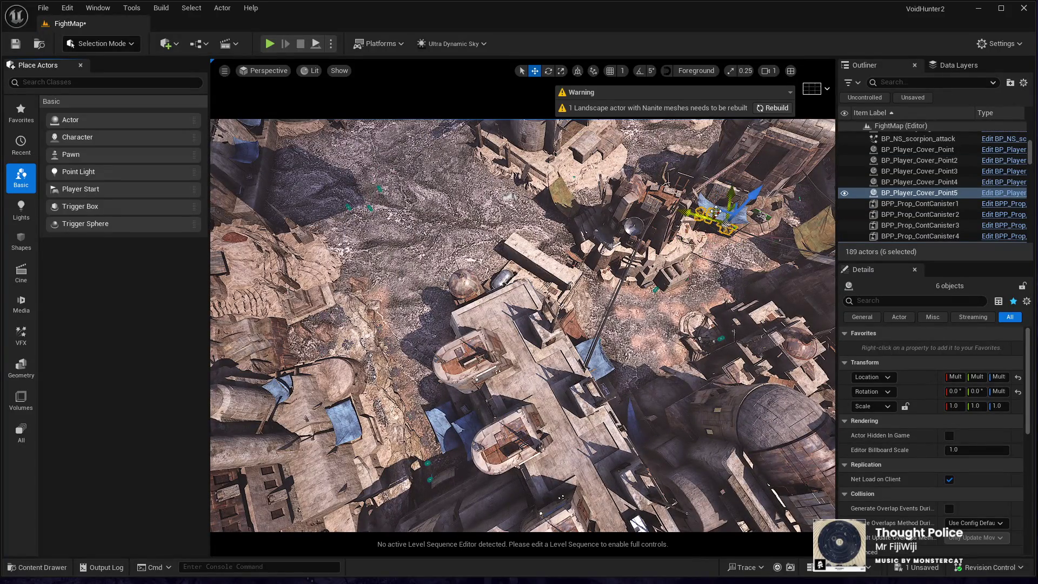
drag(522, 325, 609, 281)
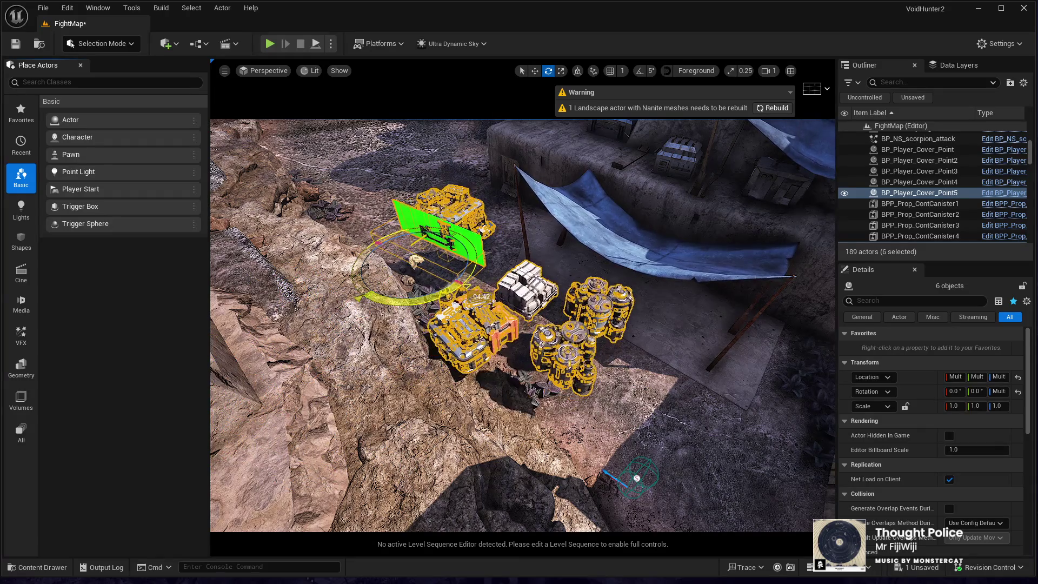
drag(409, 276, 514, 309)
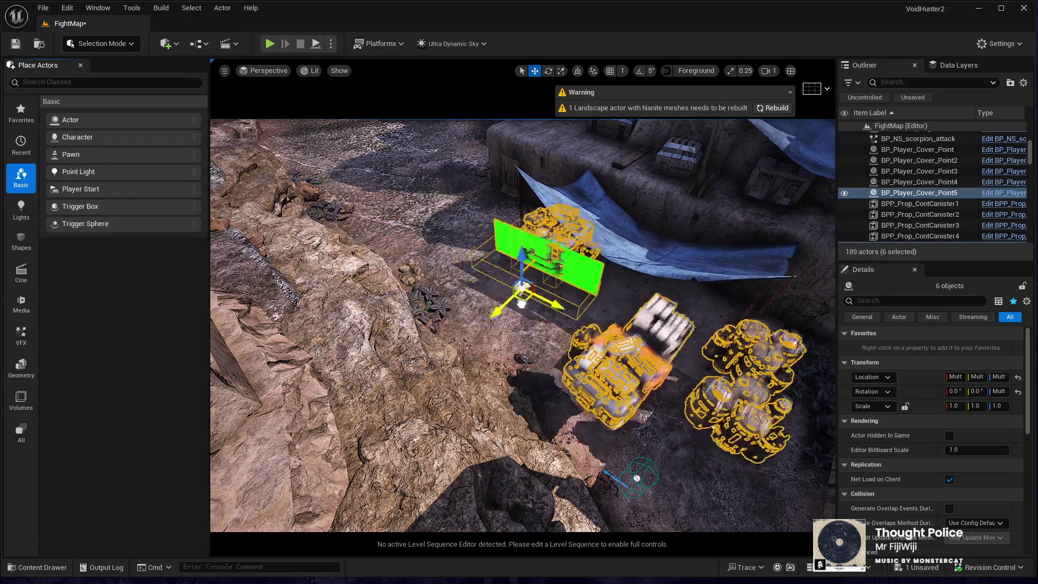
key(f)
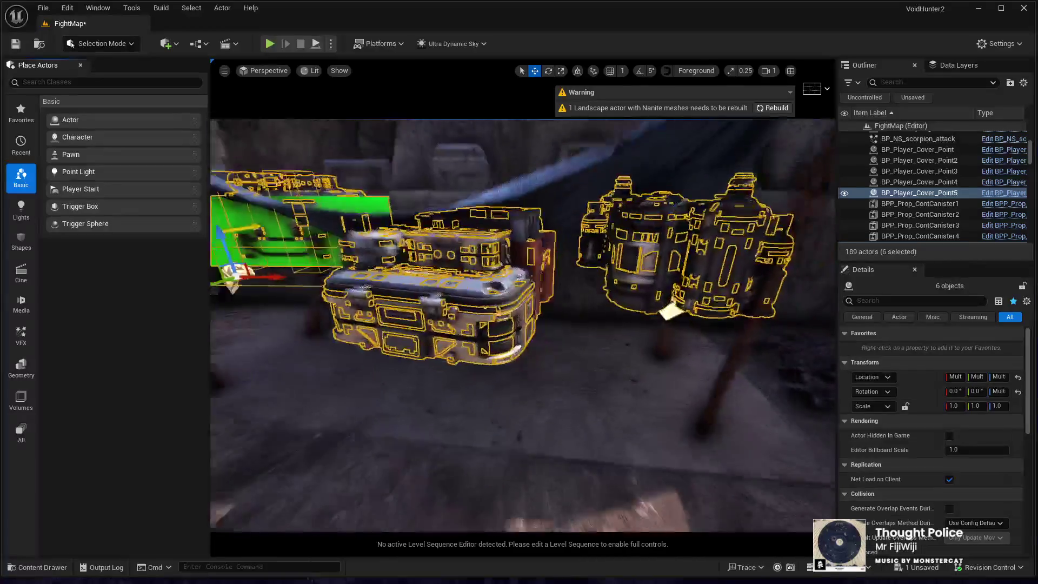
drag(346, 350, 346, 222)
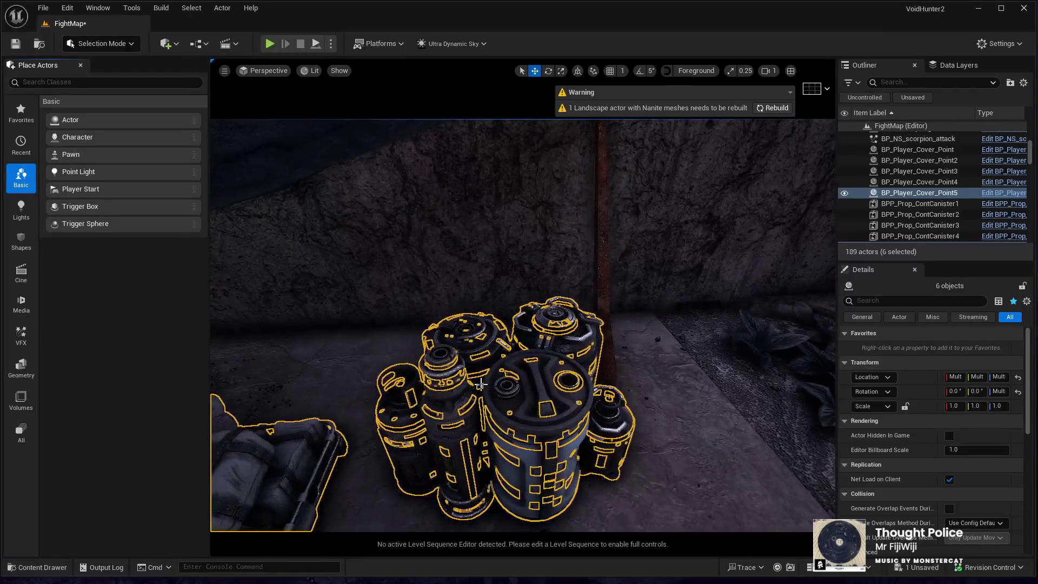
Nudge the ContCanister groups and ContFabric3 bundle into place on the slab
click(511, 453)
mouse_move(500, 435)
mouse_down()
mouse_move(471, 400)
mouse_move(471, 432)
mouse_move(481, 366)
mouse_up()
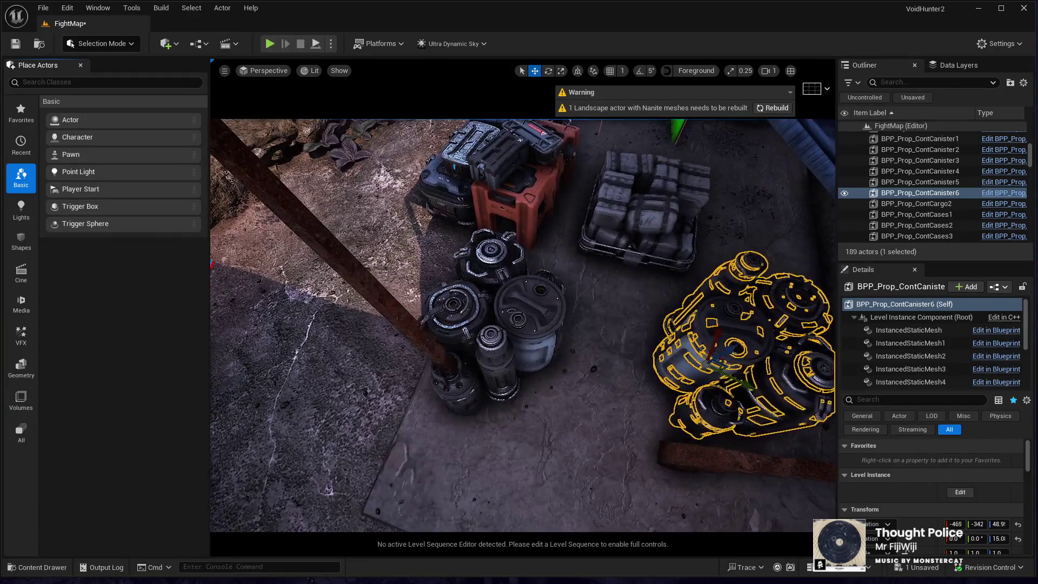
click(481, 365)
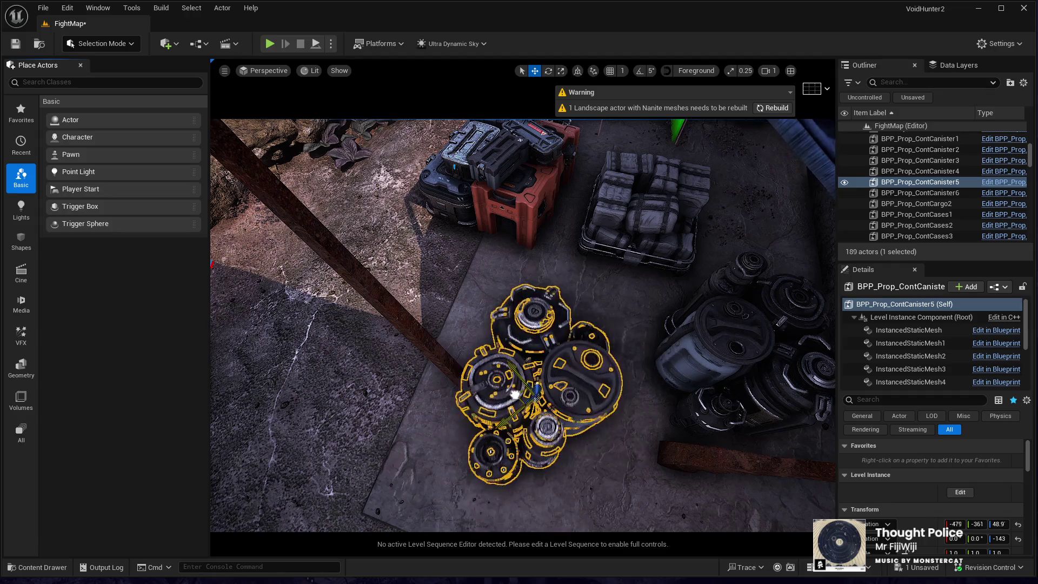
mouse_move(521, 395)
mouse_down()
mouse_move(463, 447)
mouse_move(486, 392)
mouse_up()
click(426, 471)
drag(565, 372, 567, 458)
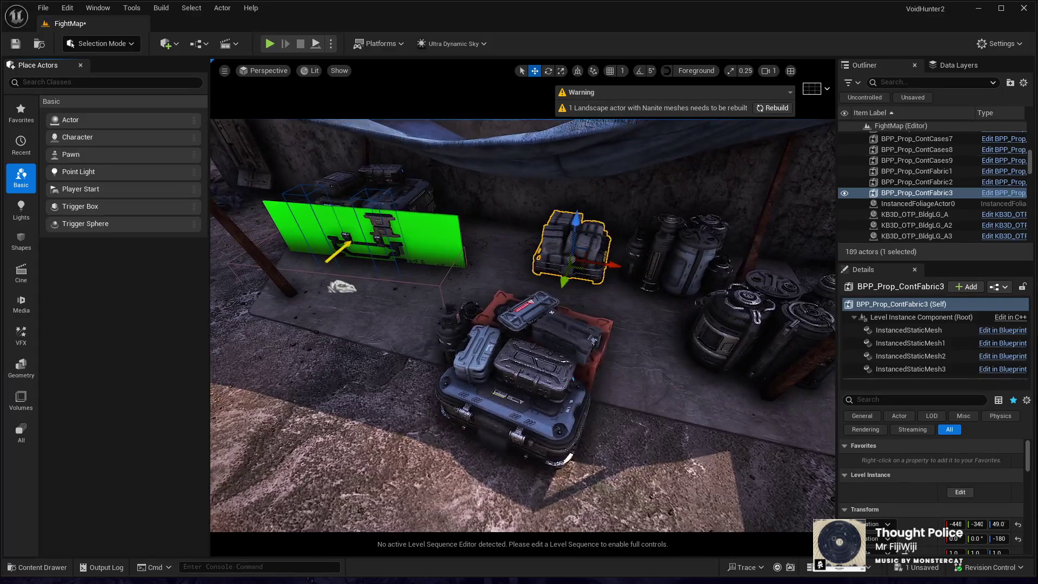
click(567, 458)
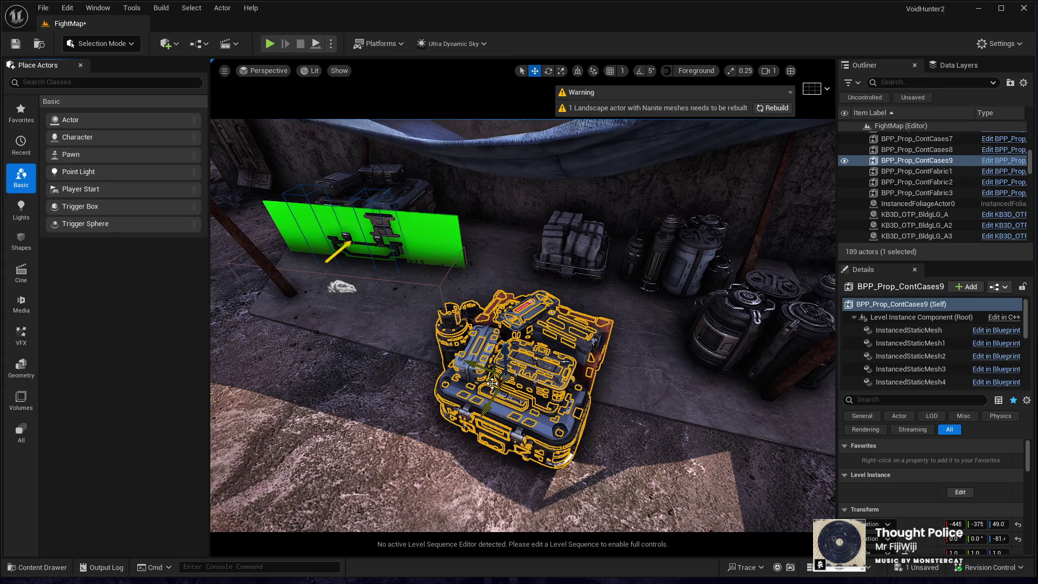
Move ContCases9 with BP_Player_Cover_Point5 along the street and rotate them into line
drag(562, 337, 503, 413)
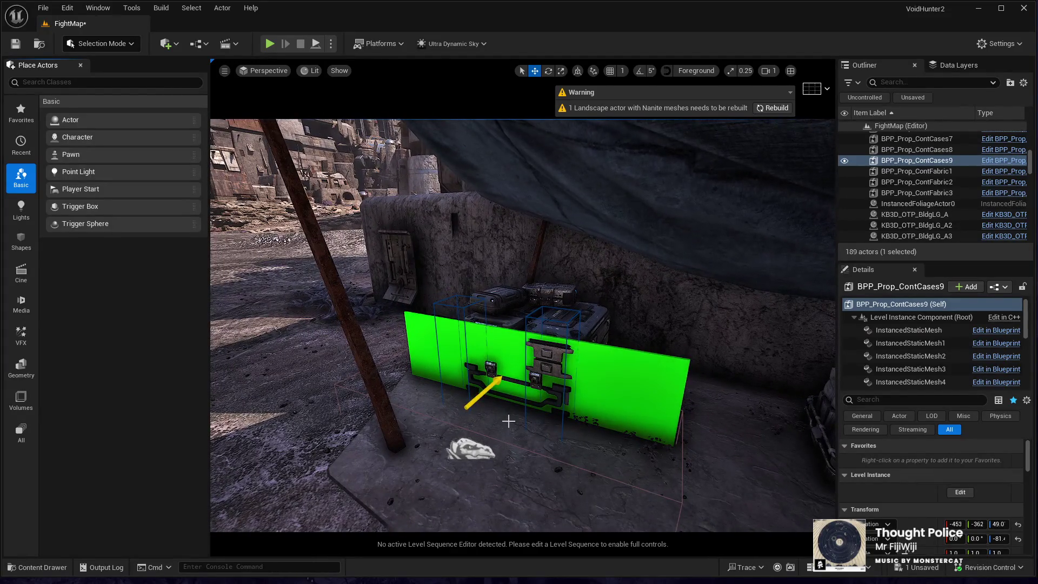
ctrl+click(476, 450)
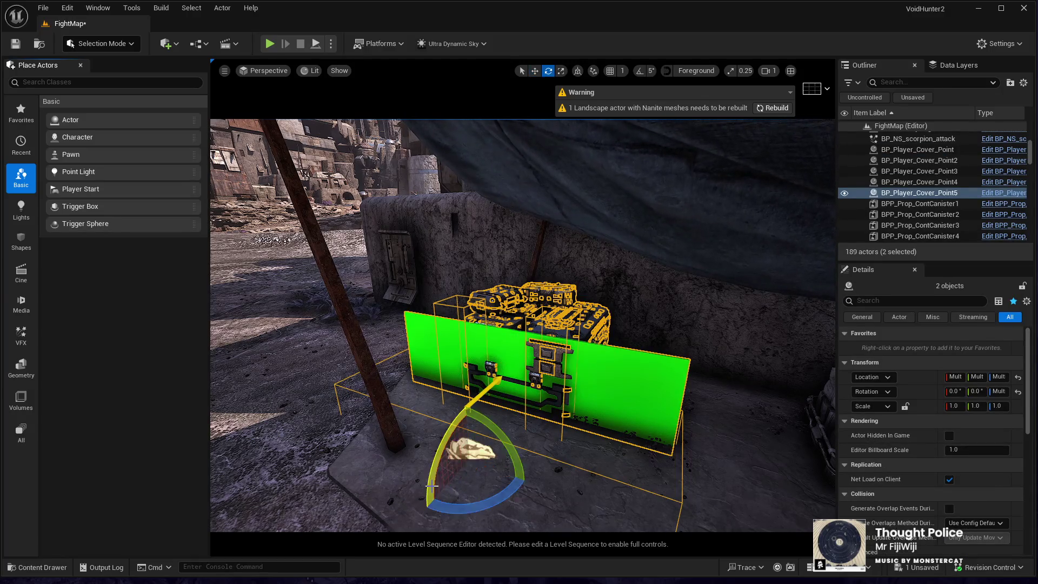
mouse_move(488, 504)
mouse_down()
mouse_move(417, 492)
mouse_move(653, 363)
mouse_move(373, 361)
mouse_up()
key(f)
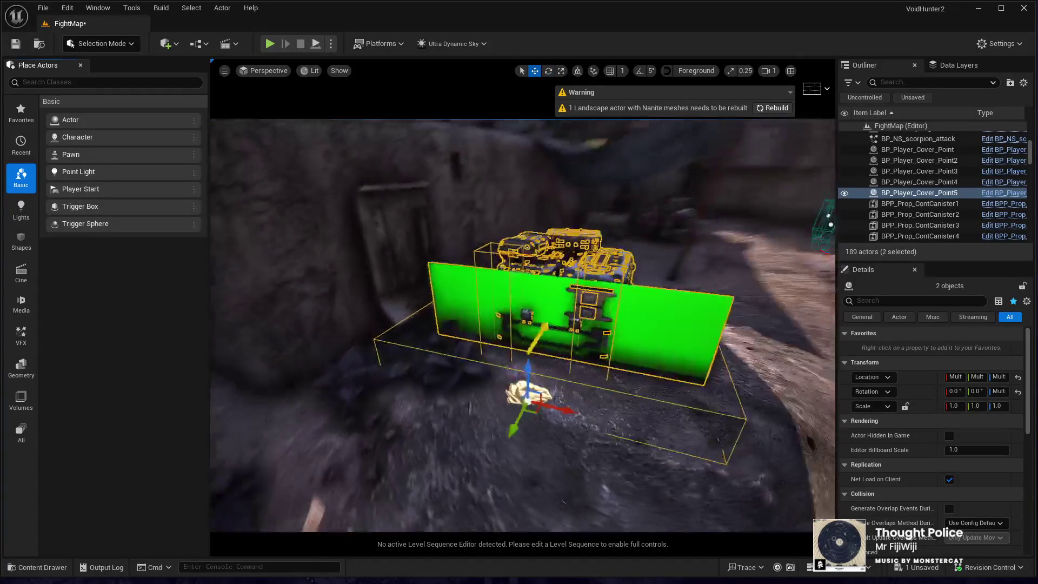
mouse_move(359, 457)
mouse_down()
mouse_move(379, 460)
mouse_move(359, 456)
mouse_up()
key(e)
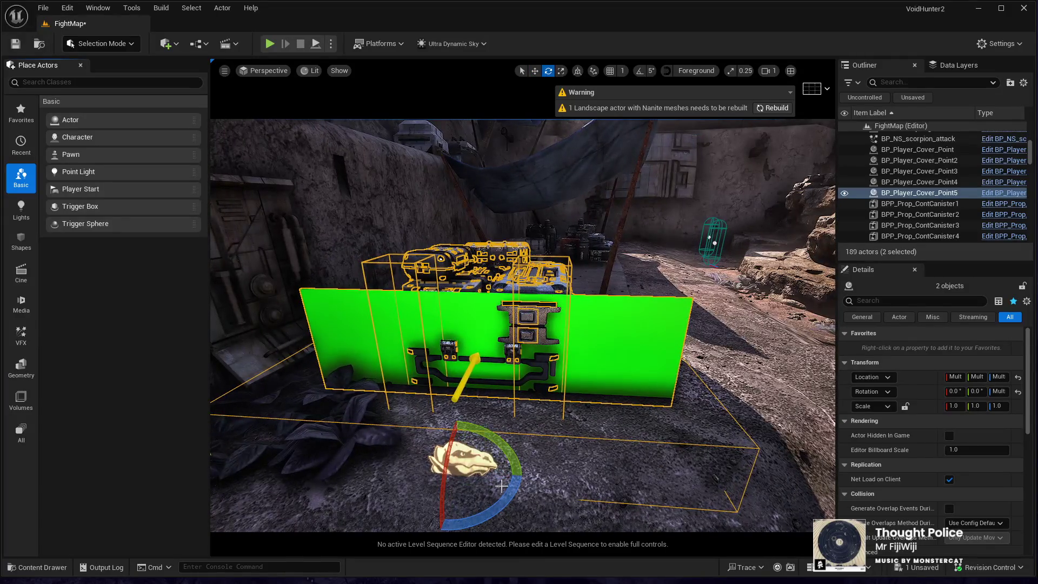
drag(512, 492, 465, 470)
key(f)
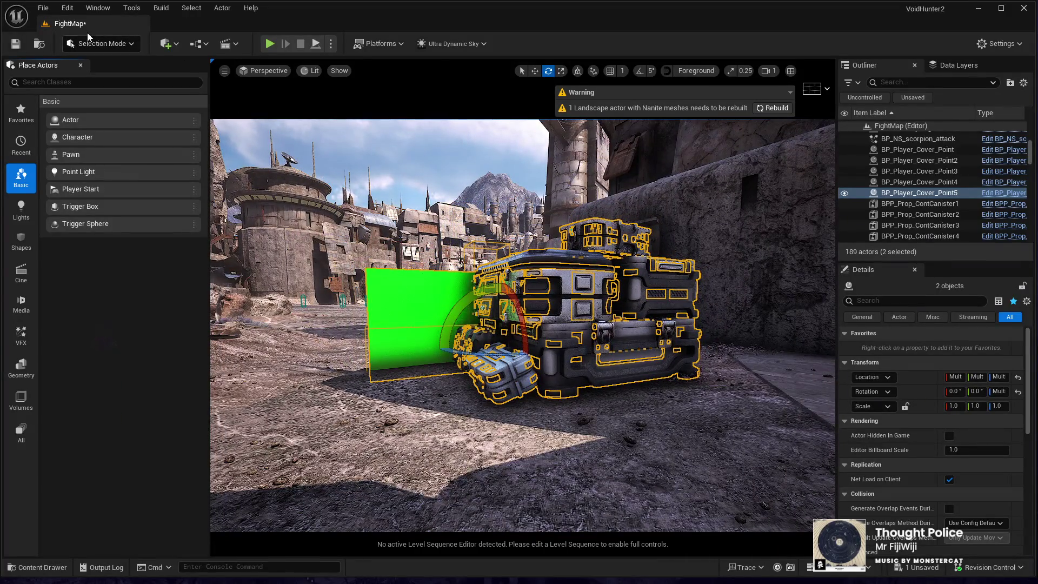
key(shift+2)
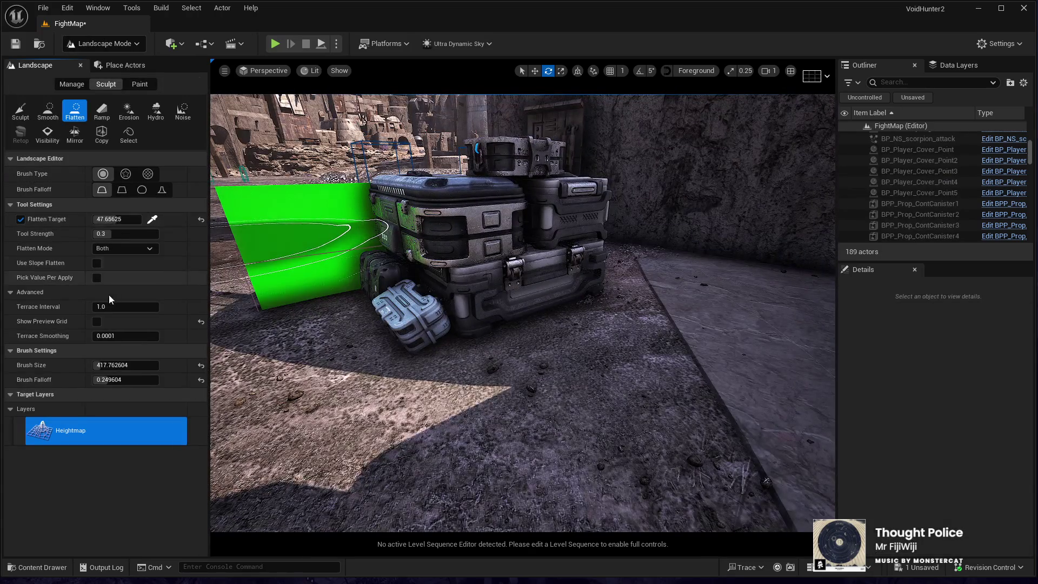
Shrink the brush to about 160, sculpt and smooth ground by the crates, then return to Selection Mode
drag(106, 366, 86, 367)
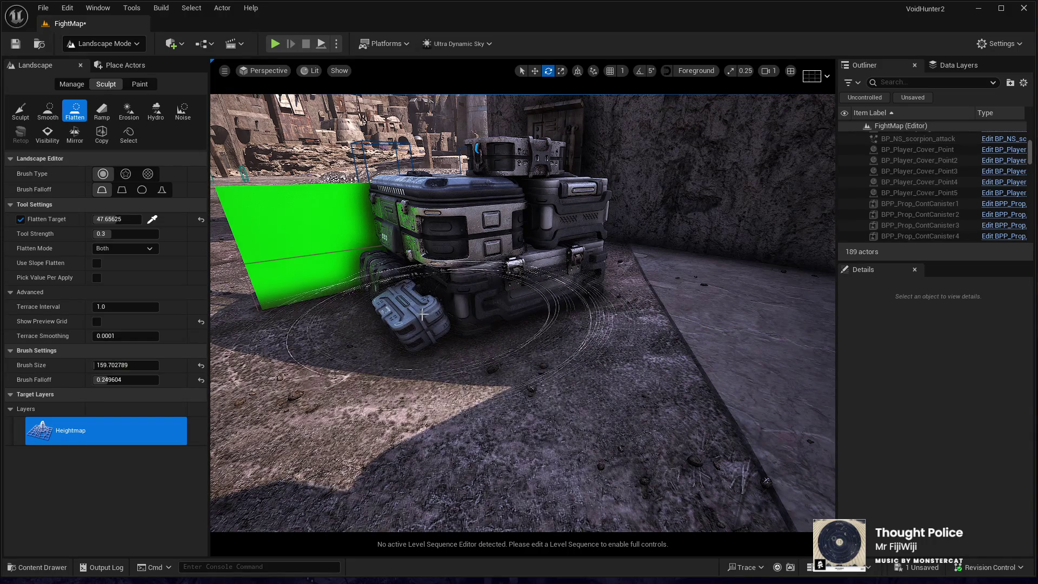
click(22, 103)
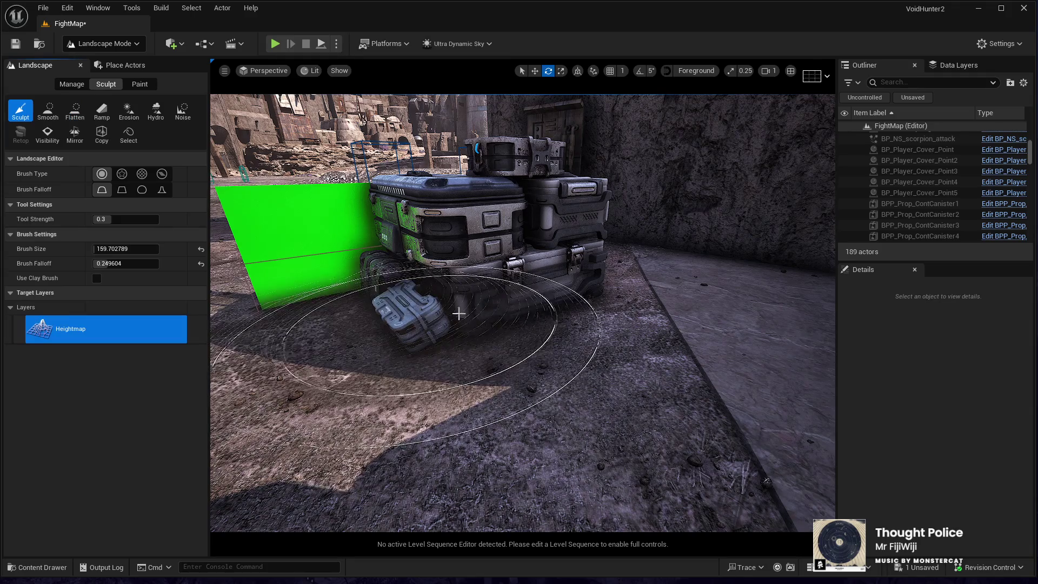
drag(556, 277, 393, 274)
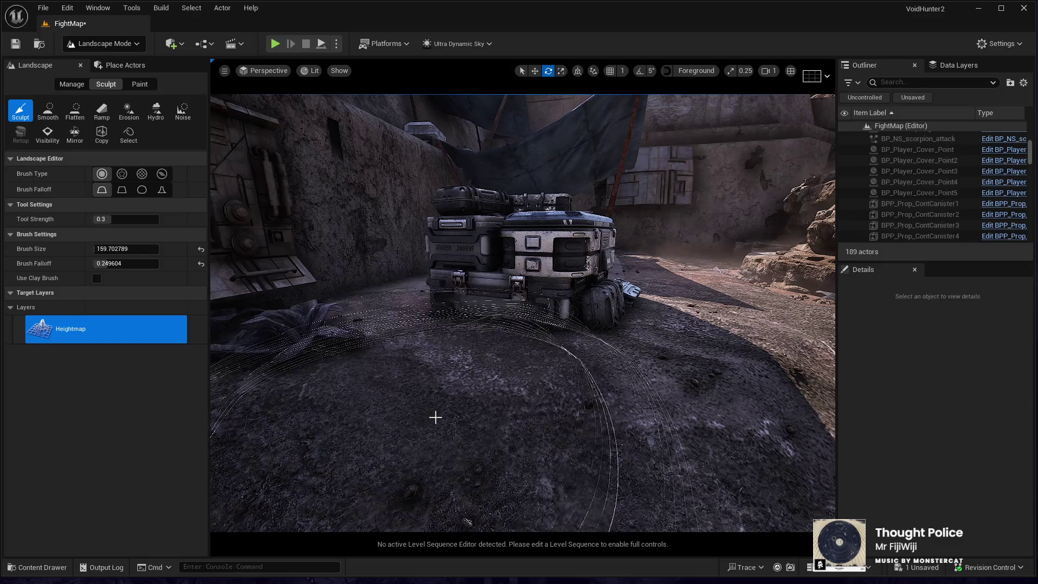
mouse_move(403, 344)
mouse_down()
mouse_move(356, 336)
mouse_move(411, 330)
mouse_move(286, 319)
mouse_up()
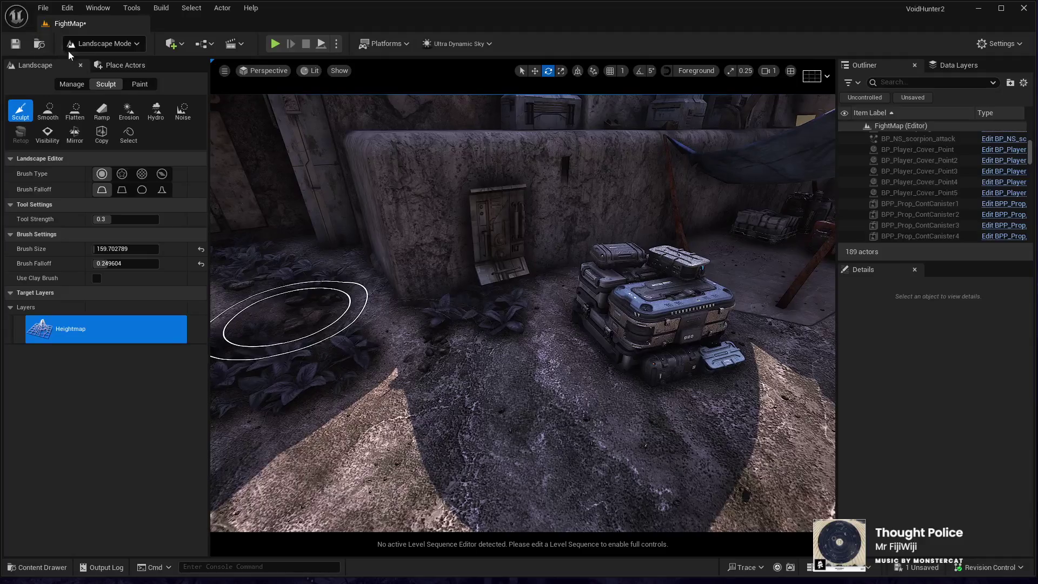
click(48, 112)
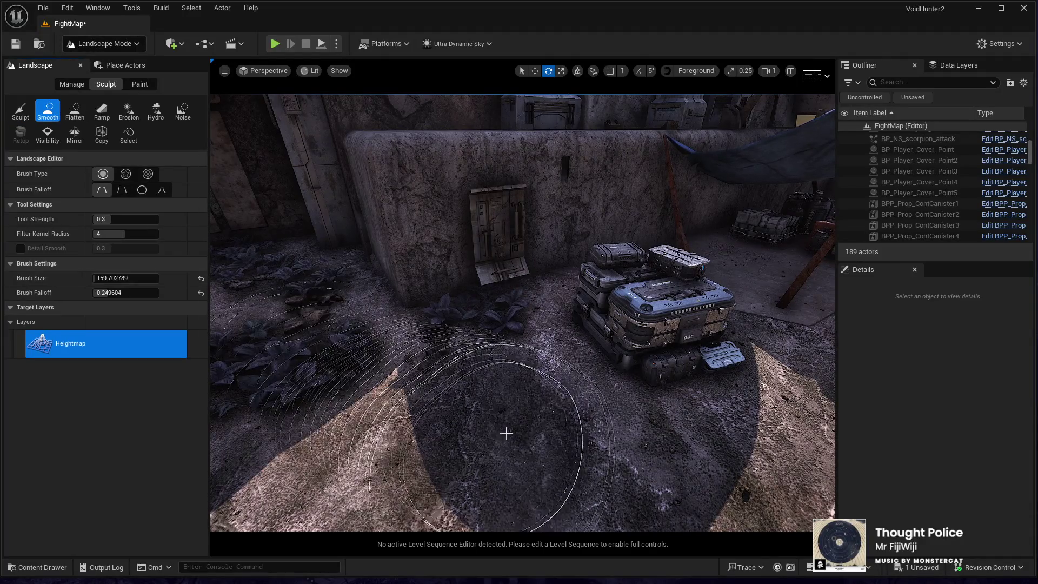
mouse_move(405, 369)
mouse_down()
mouse_move(498, 378)
mouse_move(378, 443)
mouse_up()
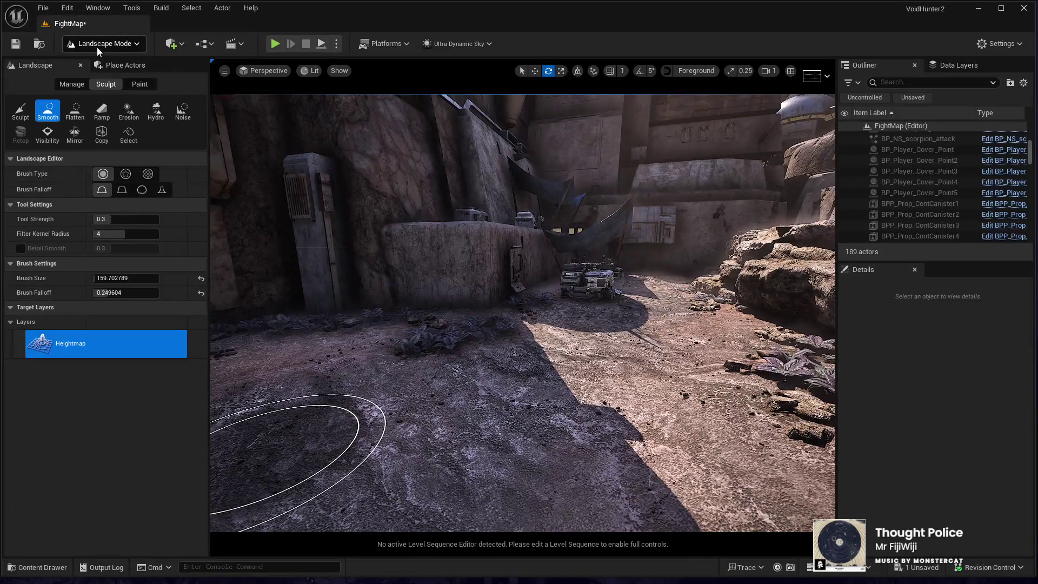
click(99, 66)
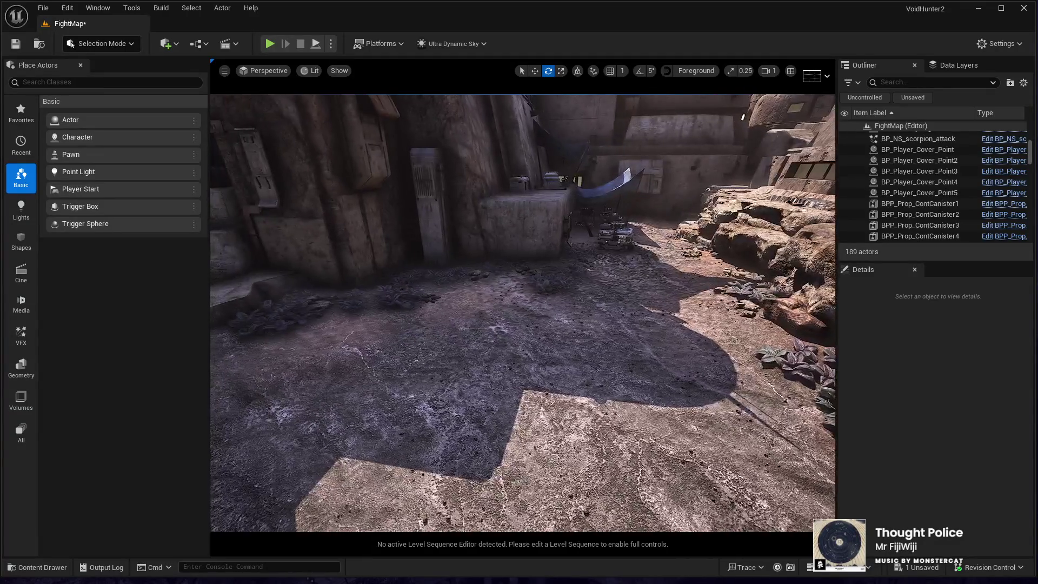
click(546, 478)
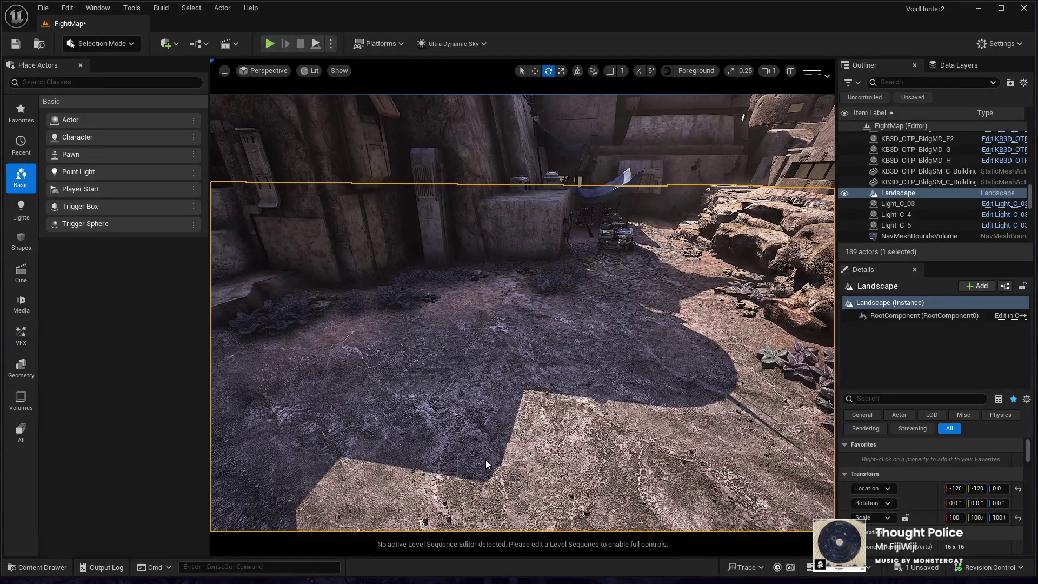
Start a Play-In-Editor test, run to the supply crates and draw the pistol
key(alt+p)
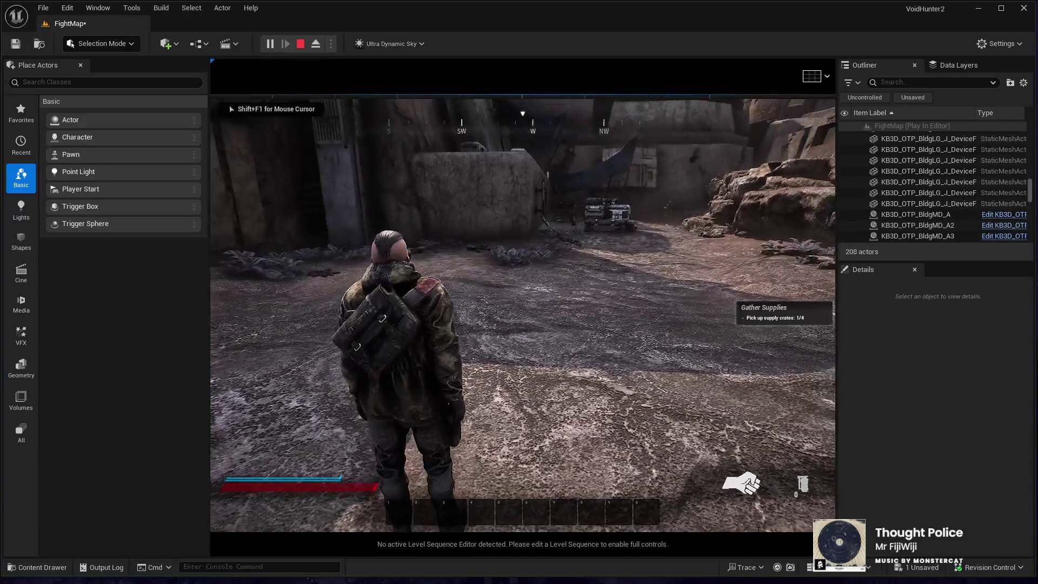
key(w)
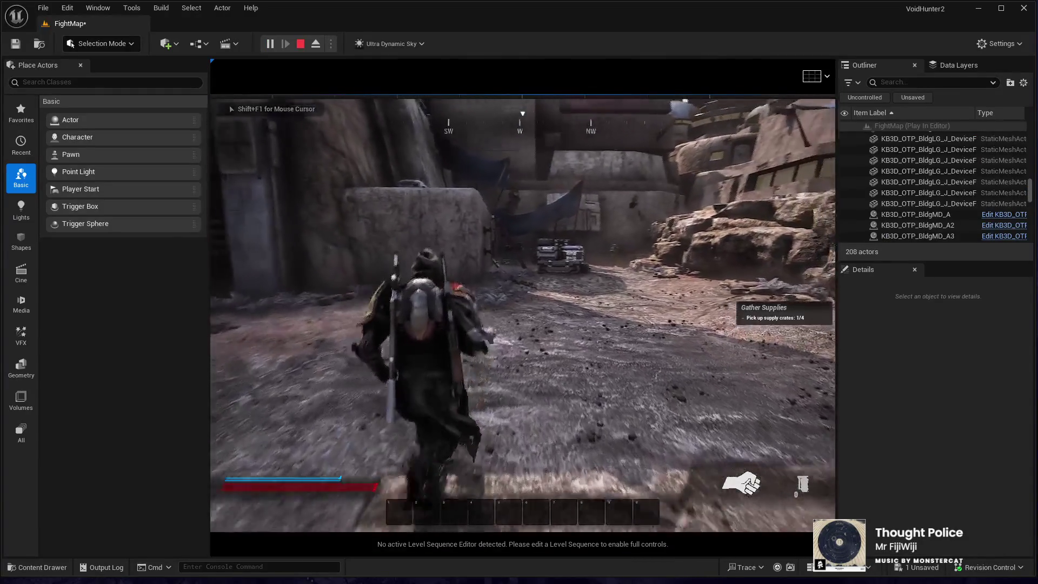
key(w)
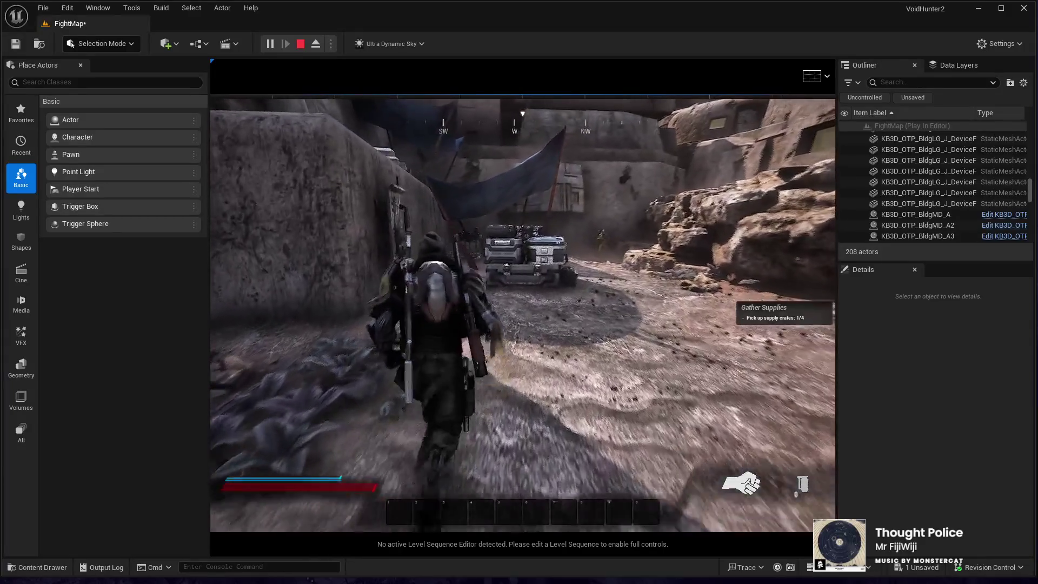
key(w)
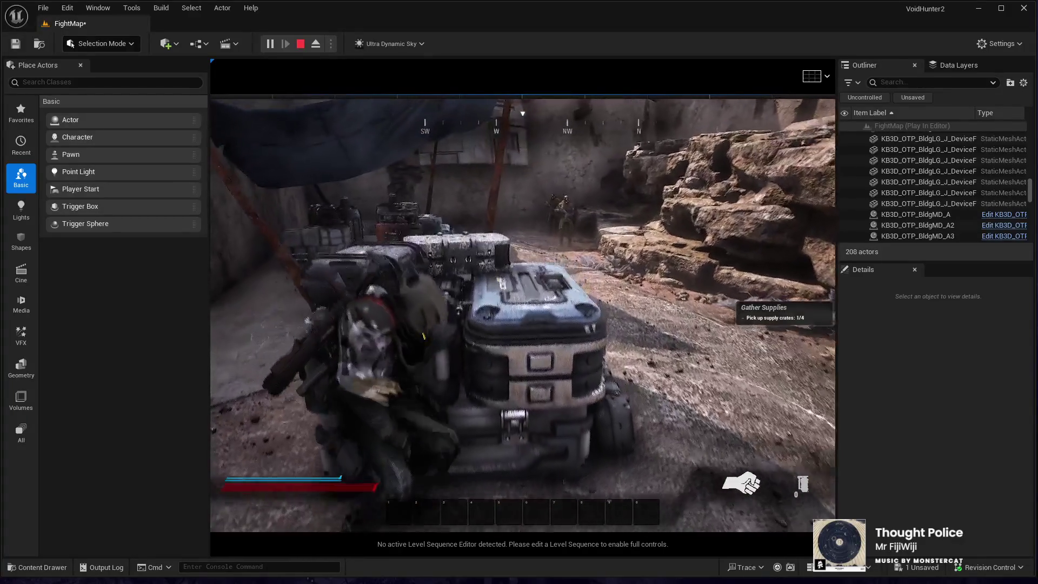
key(w)
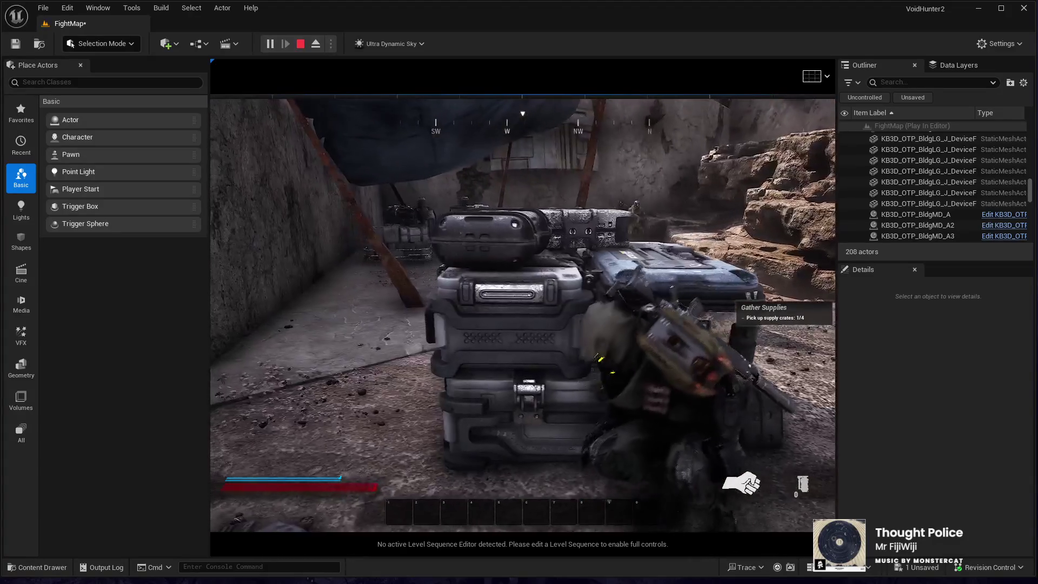
key(a)
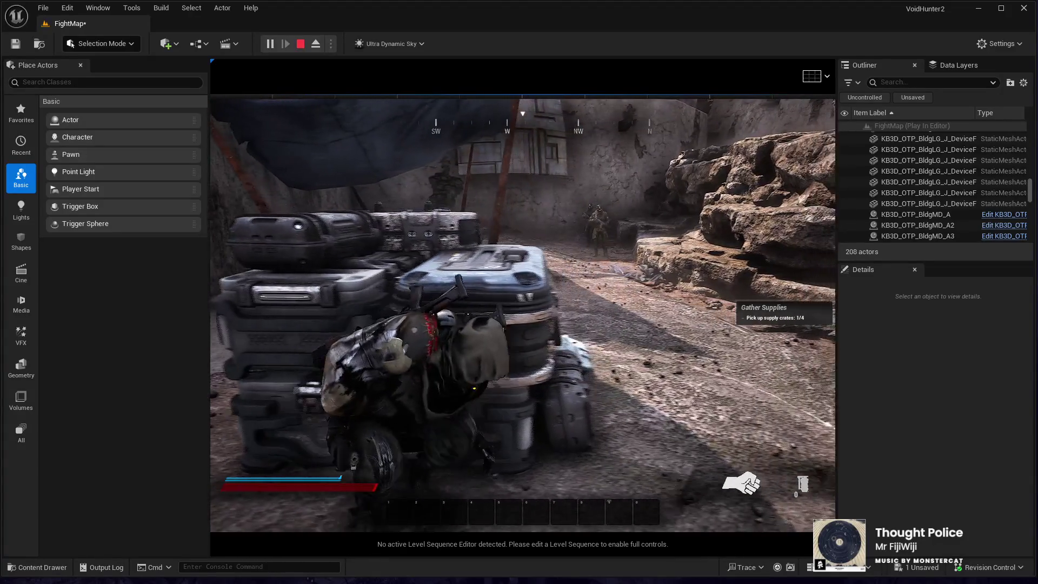
key(2)
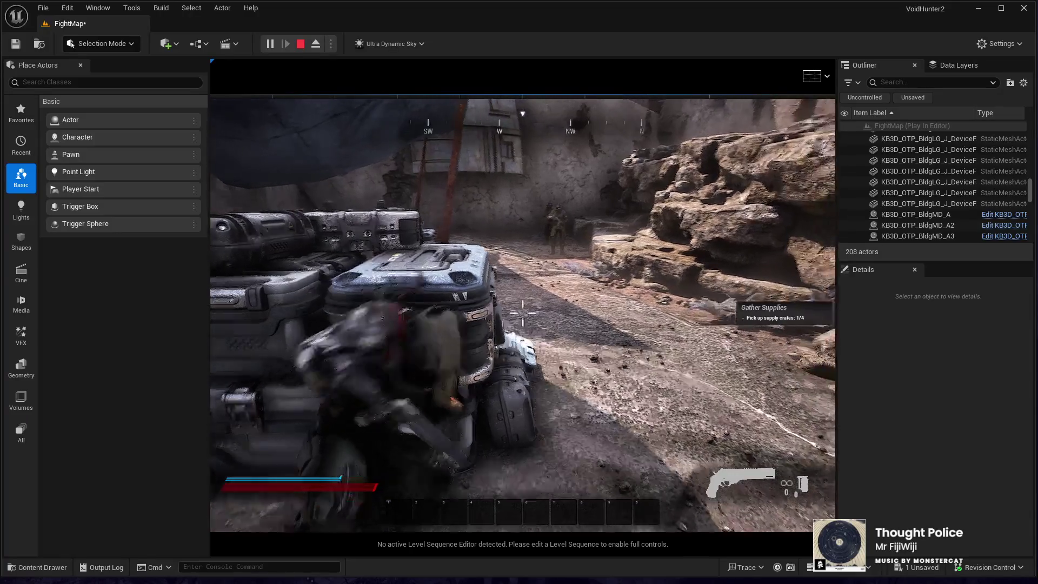
key(d)
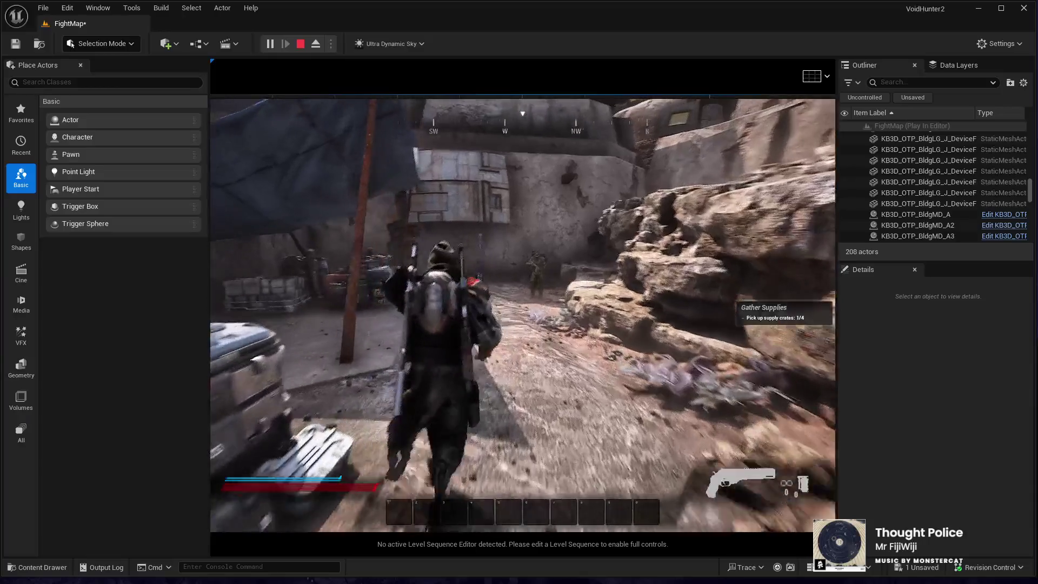
Advance on the enemy soldier, shoot him, run into town and end the play-test
key(w)
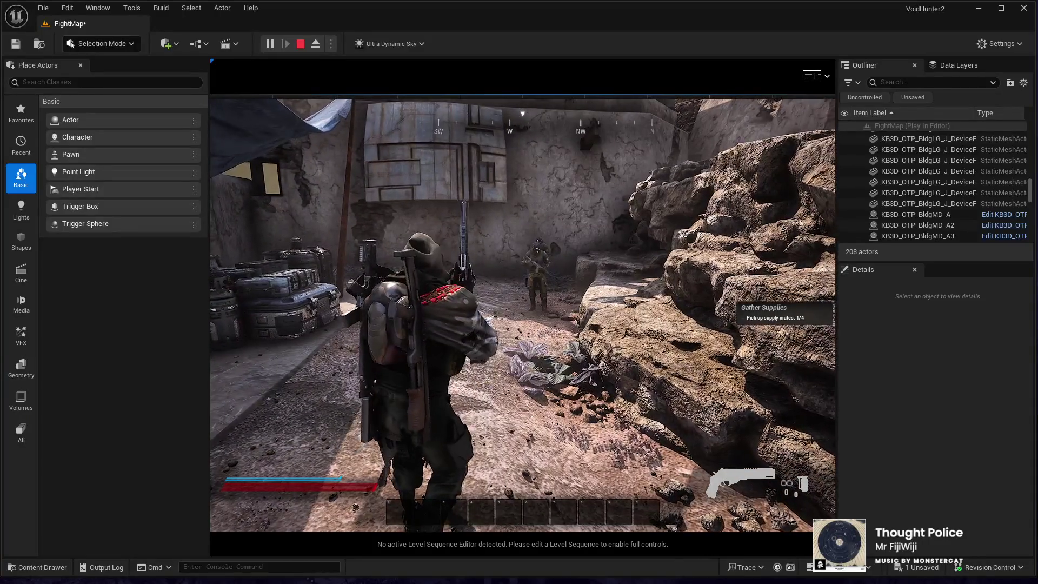
key(w)
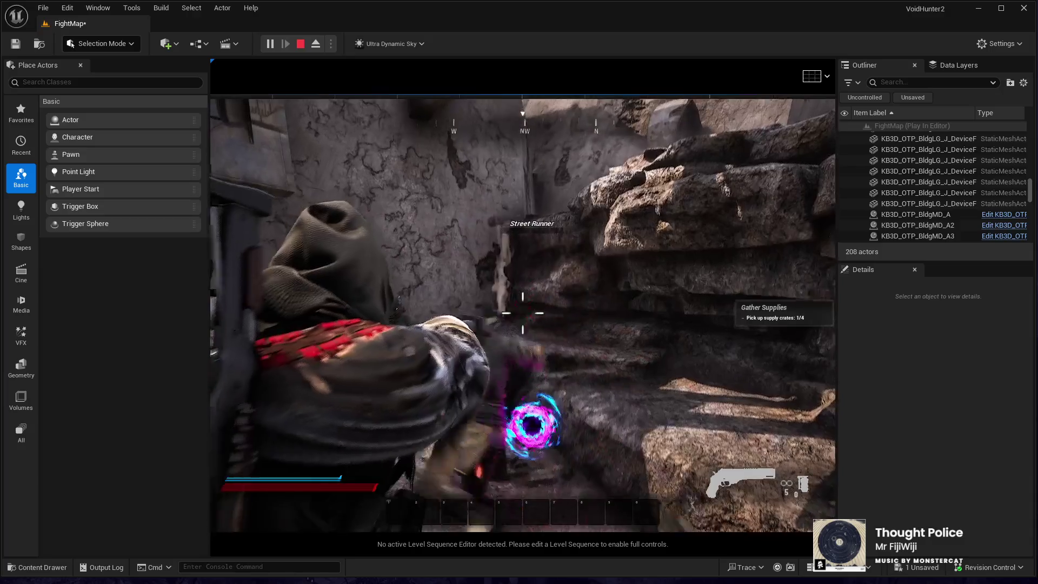
click(522, 313)
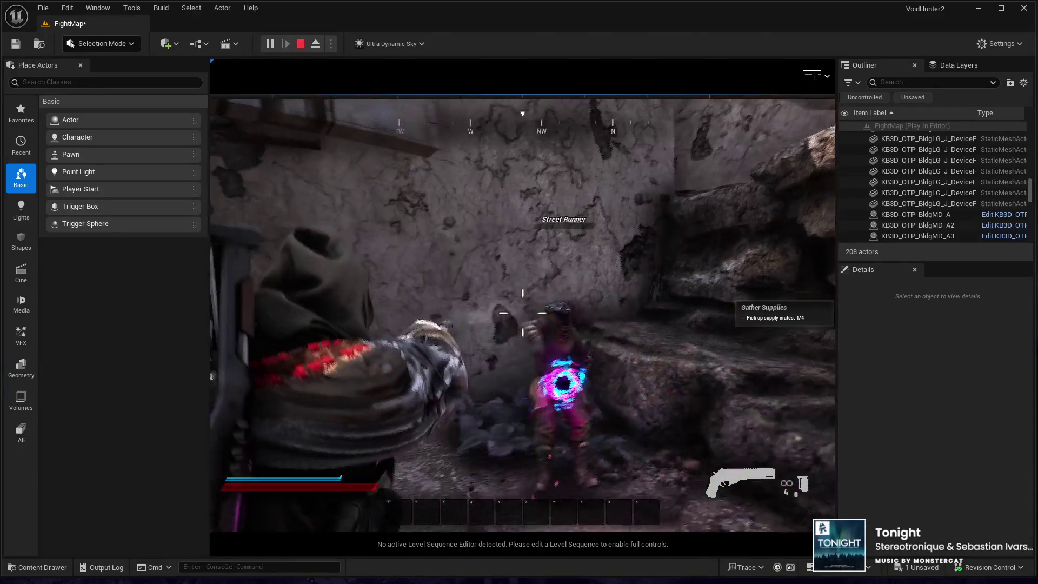
key(w)
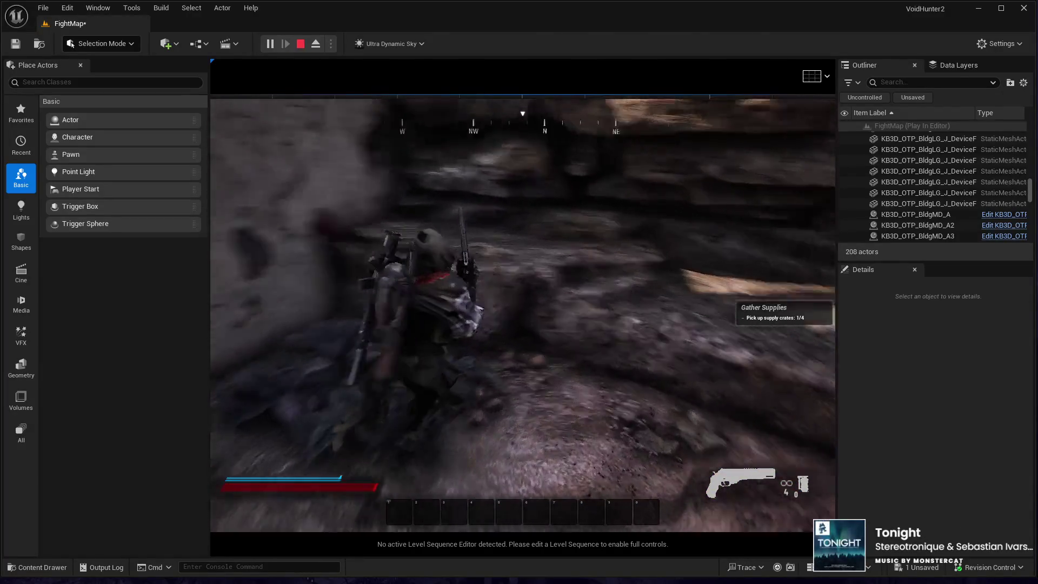
key(w)
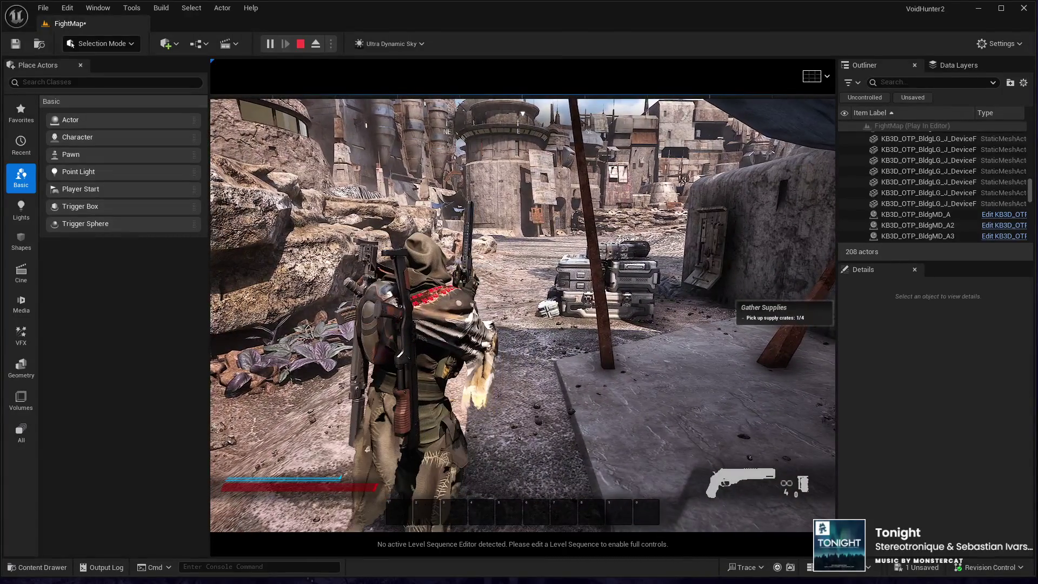
key(Escape)
drag(523, 313, 638, 316)
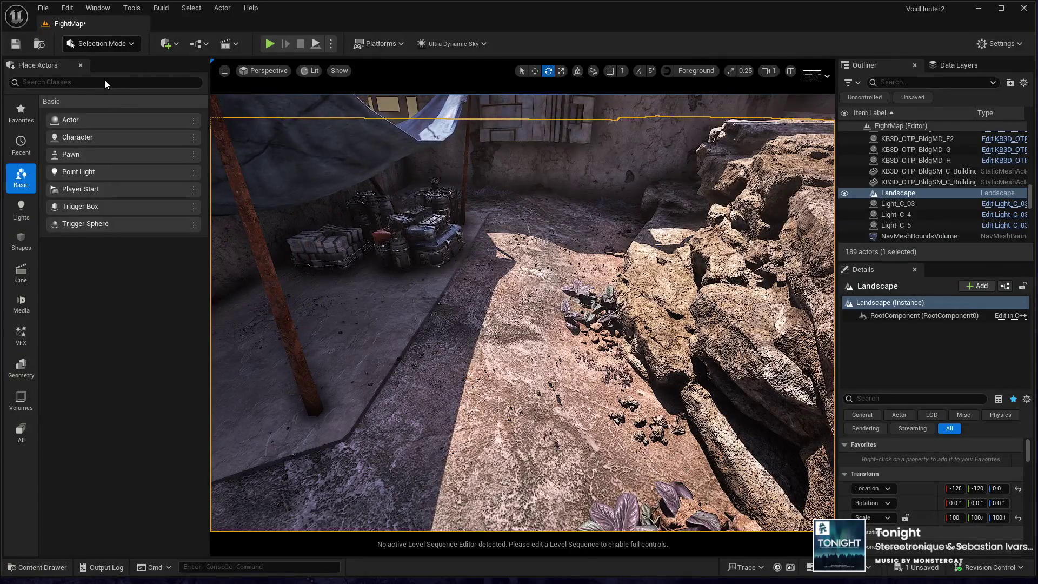
Brush the Flatten tool at target 47.65625 over the uneven ground beside the rocky ledge
key(shift+2)
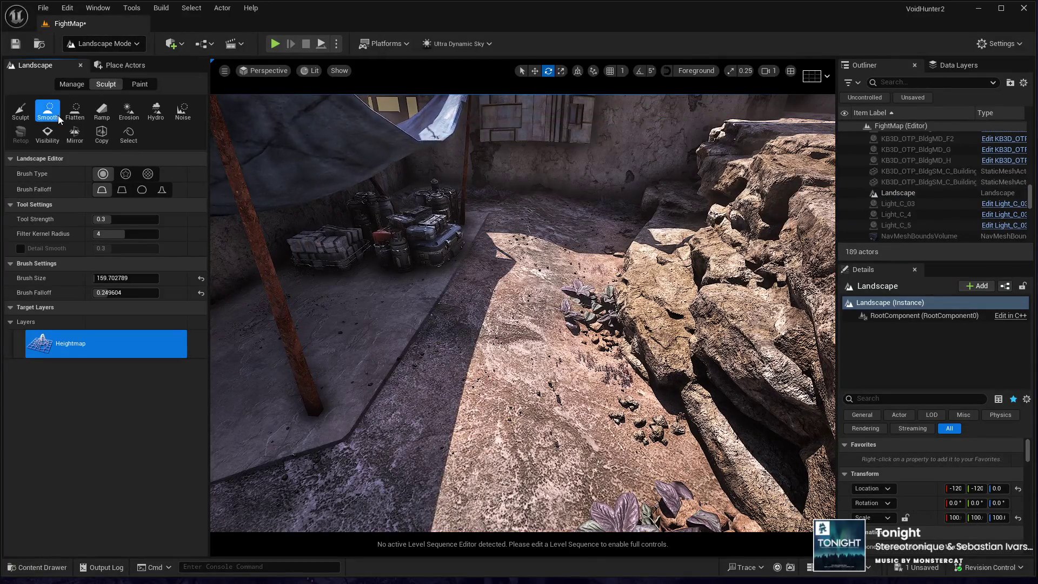
click(76, 112)
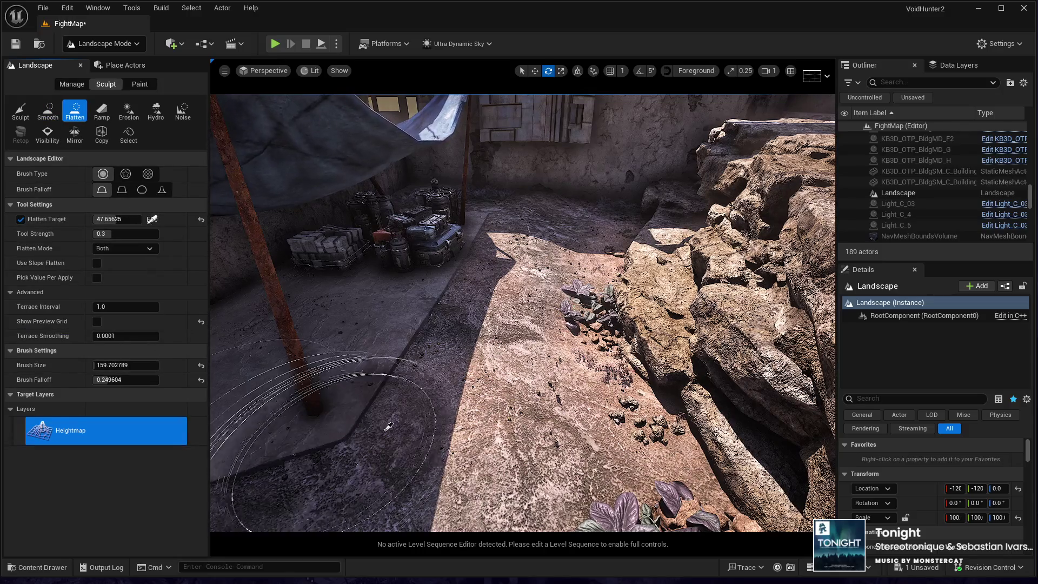
mouse_move(571, 406)
mouse_down()
mouse_move(703, 411)
mouse_move(757, 378)
mouse_move(681, 292)
mouse_move(619, 265)
mouse_move(649, 206)
mouse_up()
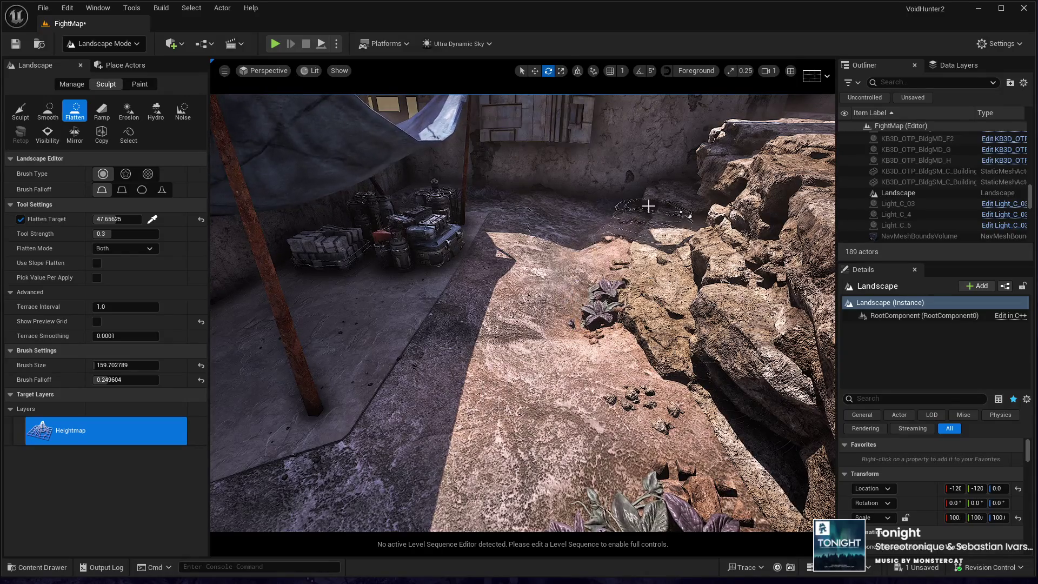
mouse_move(551, 201)
mouse_down()
mouse_move(573, 238)
mouse_move(552, 233)
mouse_move(528, 203)
mouse_move(567, 270)
mouse_up()
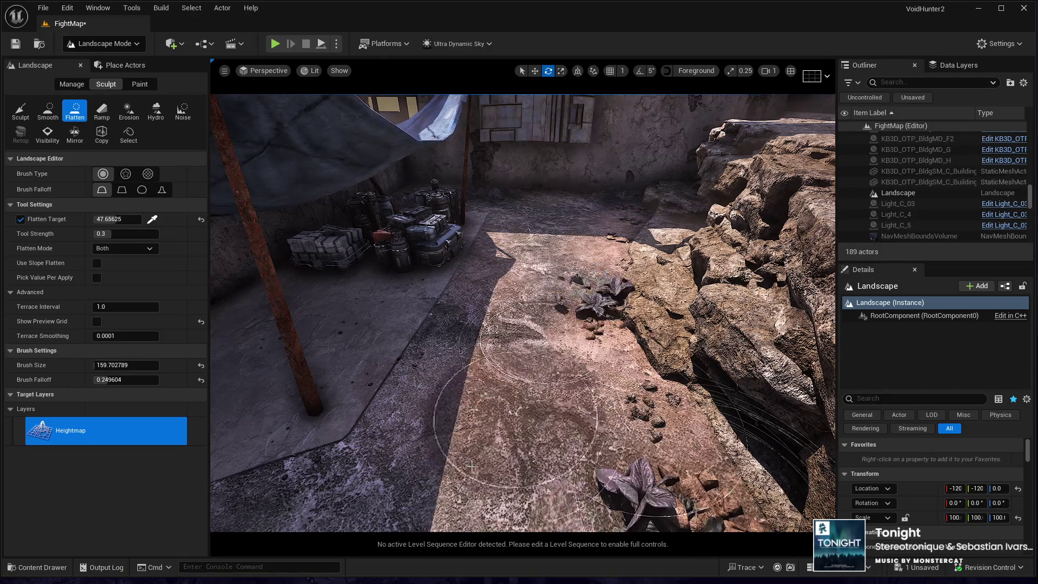
scroll(522, 314, down, 5)
scroll(424, 325, up, 4)
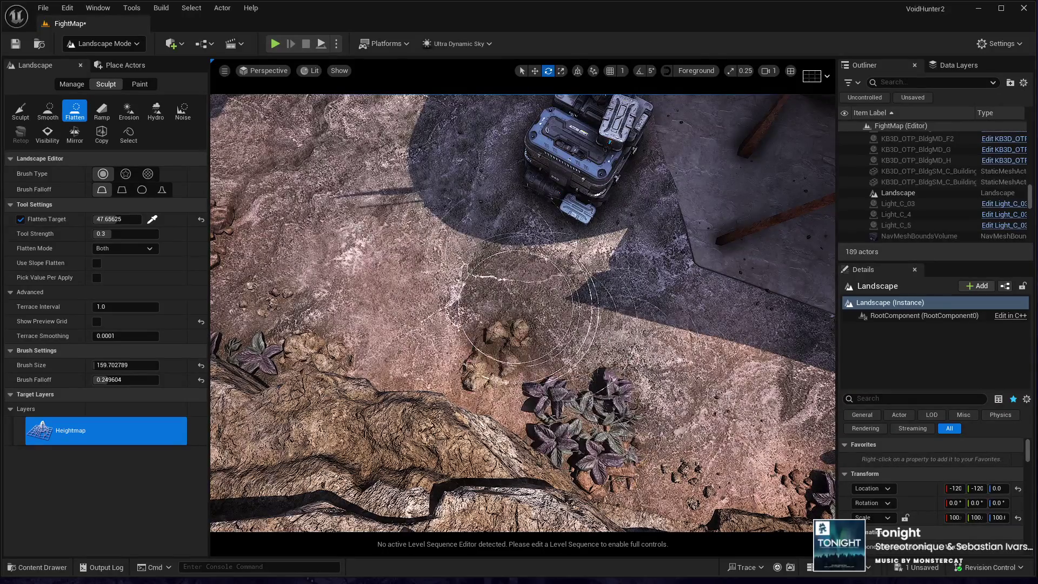
scroll(395, 197, down, 3)
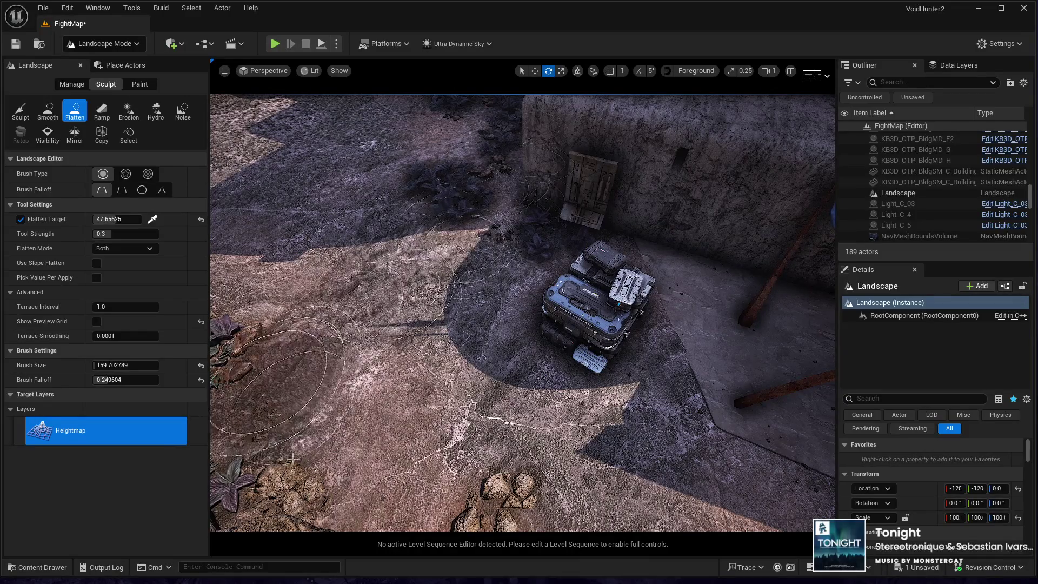
scroll(307, 319, down, 5)
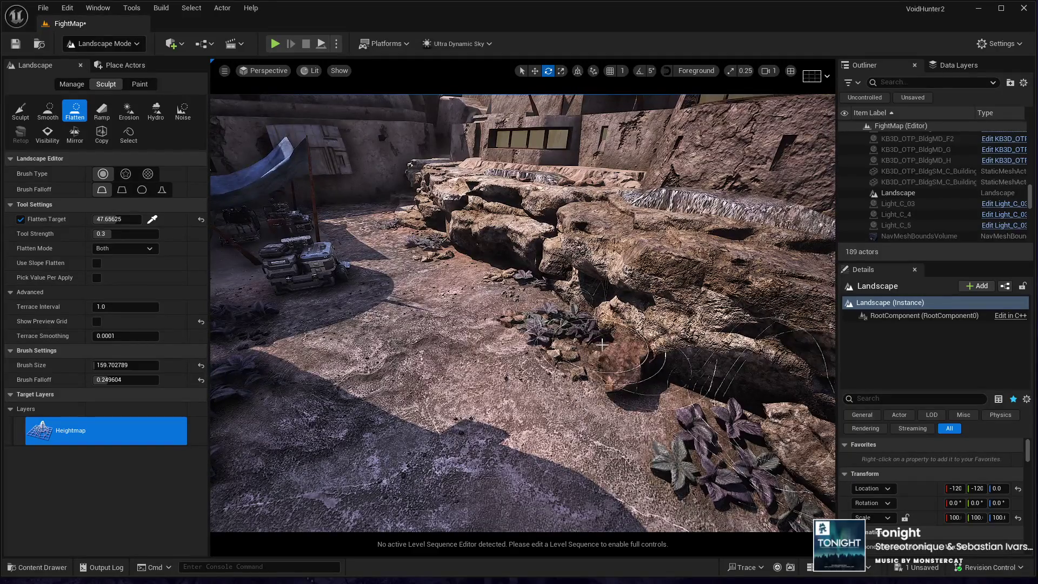
scroll(602, 344, down, 5)
scroll(523, 313, down, 3)
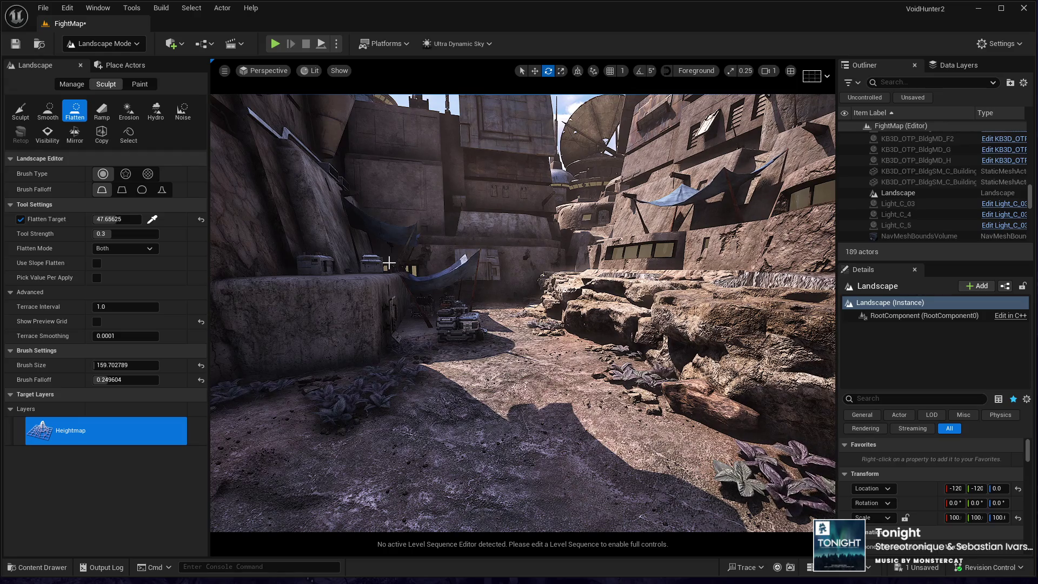
mouse_move(372, 280)
mouse_down()
mouse_move(411, 276)
mouse_move(378, 255)
mouse_move(470, 252)
mouse_move(417, 252)
mouse_move(433, 252)
mouse_move(416, 252)
mouse_move(470, 357)
mouse_up()
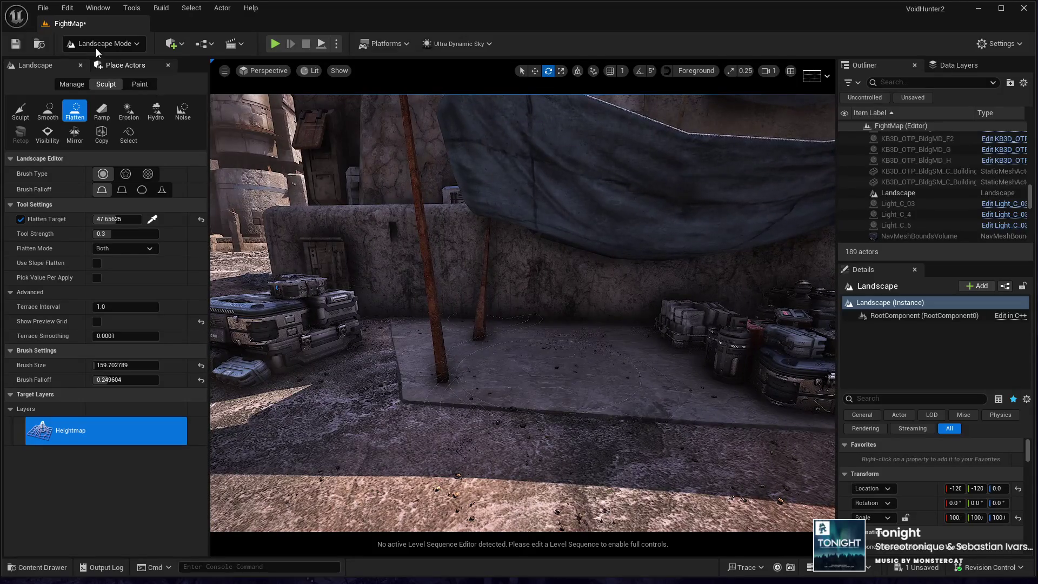
Back in Selection Mode, drop BP_HoverBikeMaster onto the slab under the tarp canopy
click(92, 66)
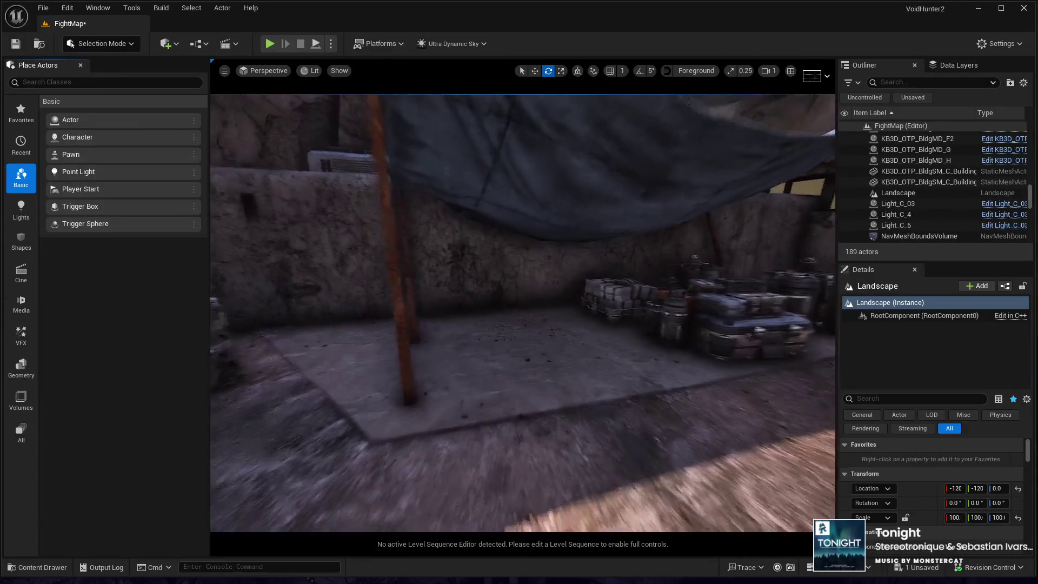
drag(495, 354, 470, 340)
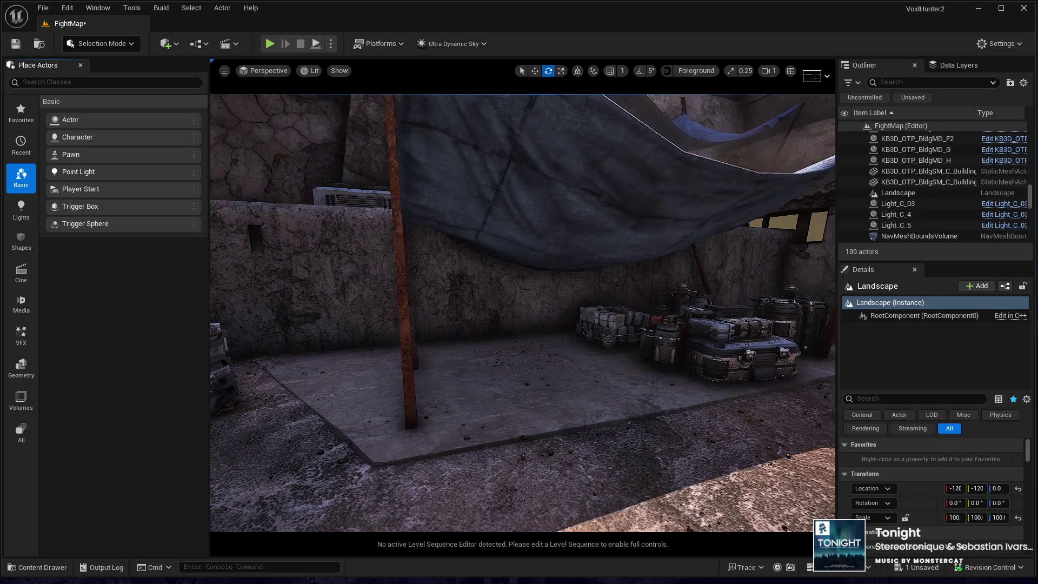
drag(528, 373, 550, 373)
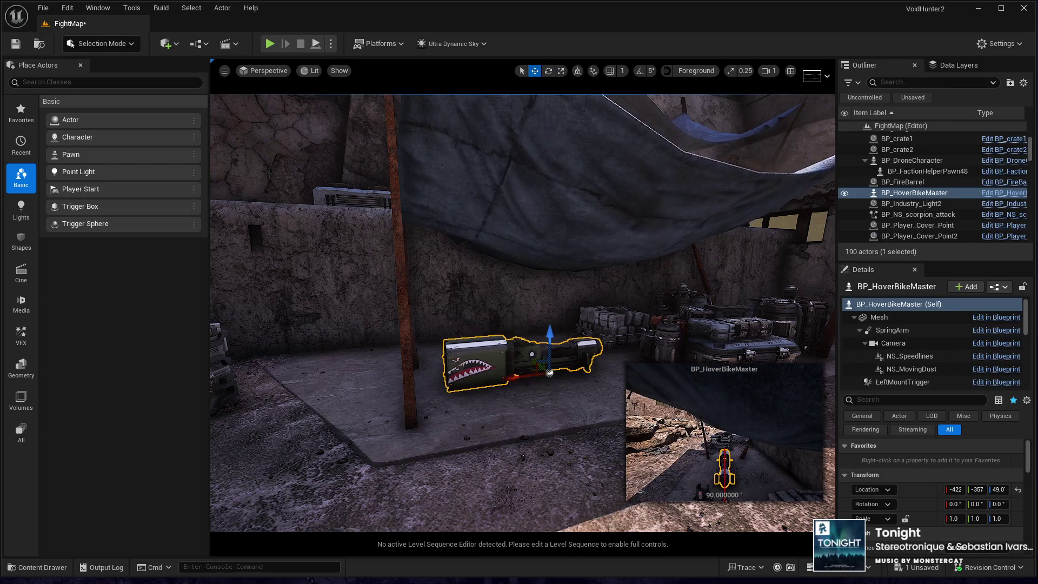
Rotate the hover bike to about -104° and nudge it slightly along the slab under the tarp
key(e)
mouse_move(528, 394)
mouse_down()
mouse_move(486, 394)
mouse_move(532, 388)
mouse_up()
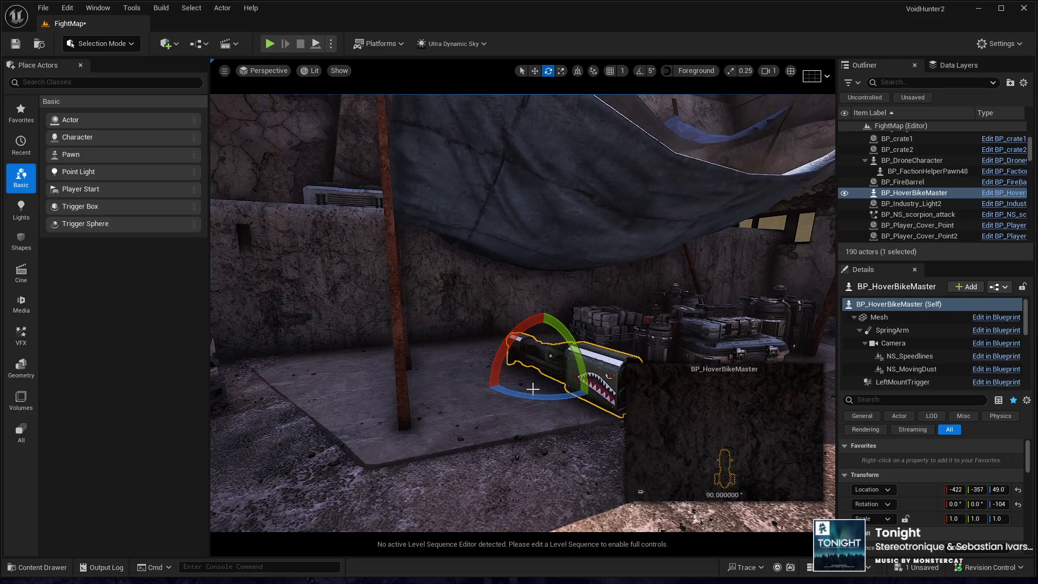
key(f)
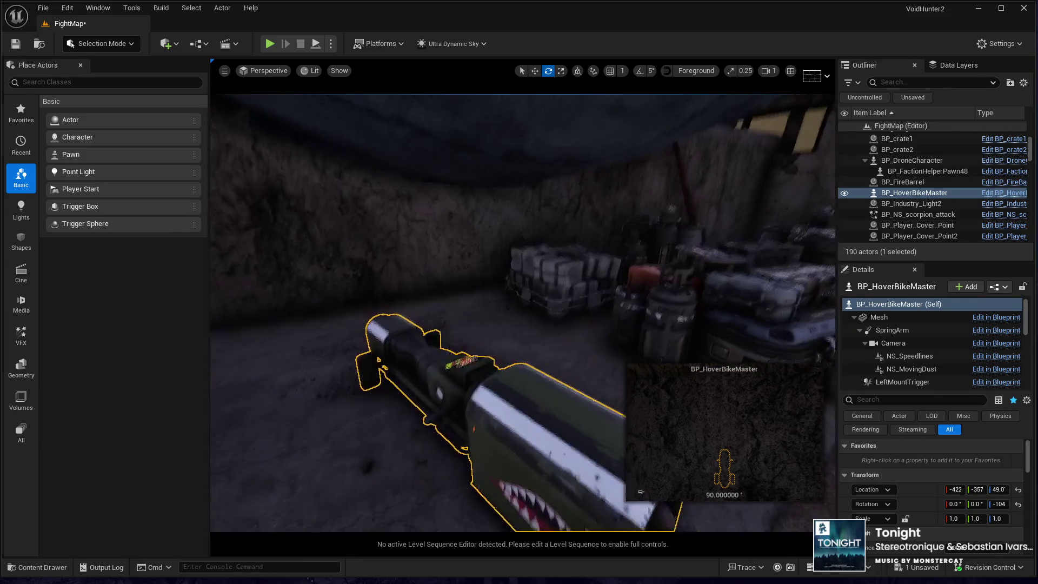
key(w)
mouse_move(471, 368)
mouse_down()
mouse_move(460, 352)
mouse_move(465, 359)
mouse_move(474, 338)
mouse_up()
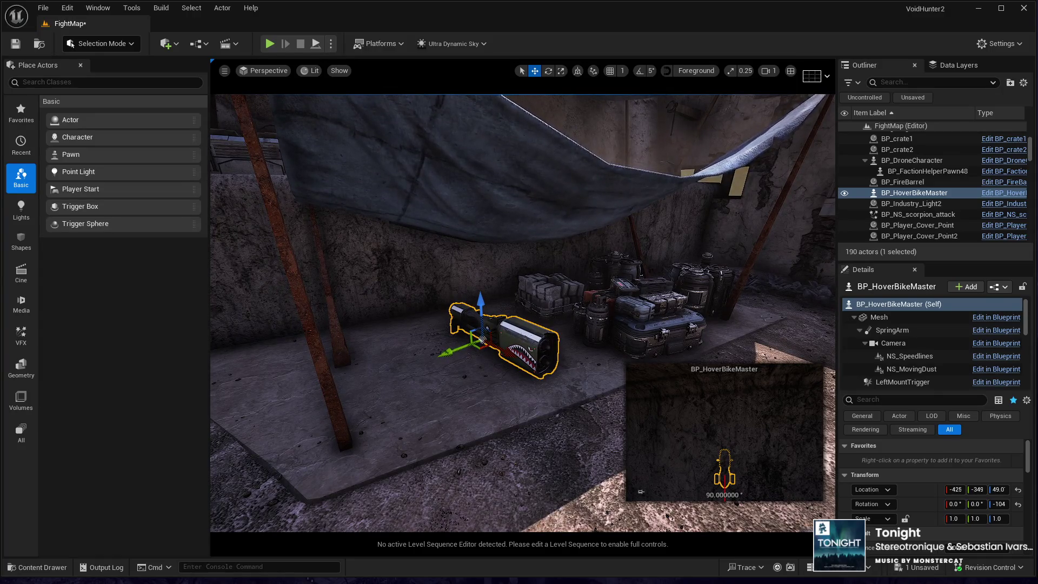
Delete the accidental hover bike copy and check the bike's placement from behind
drag(474, 338, 401, 382)
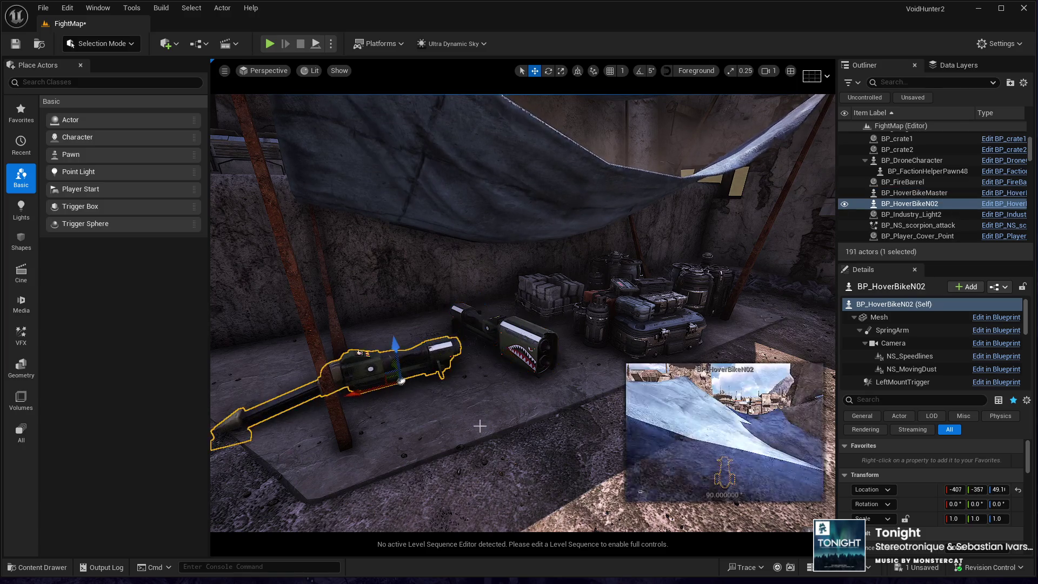
key(Delete)
mouse_move(566, 318)
mouse_down()
mouse_move(578, 311)
mouse_move(563, 300)
mouse_move(568, 286)
mouse_move(567, 317)
mouse_up()
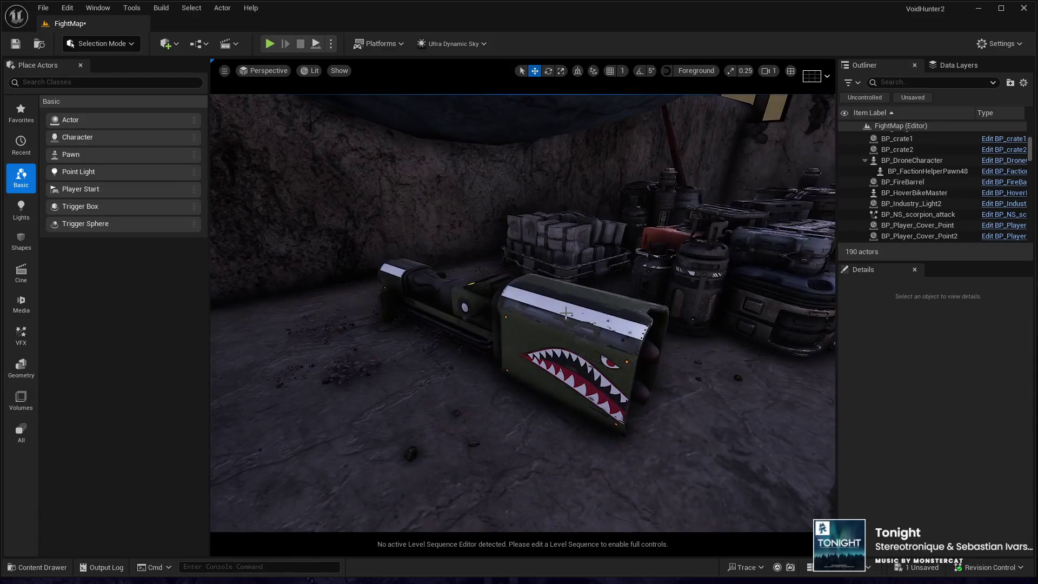
click(566, 318)
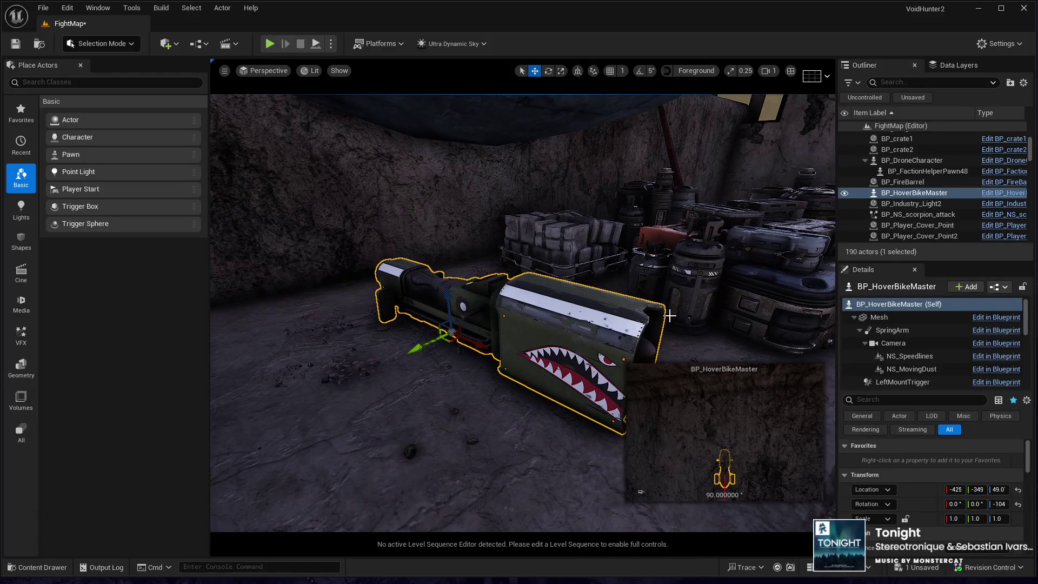
mouse_move(458, 297)
mouse_down()
mouse_move(438, 273)
mouse_move(459, 246)
mouse_move(455, 297)
mouse_up()
click(456, 297)
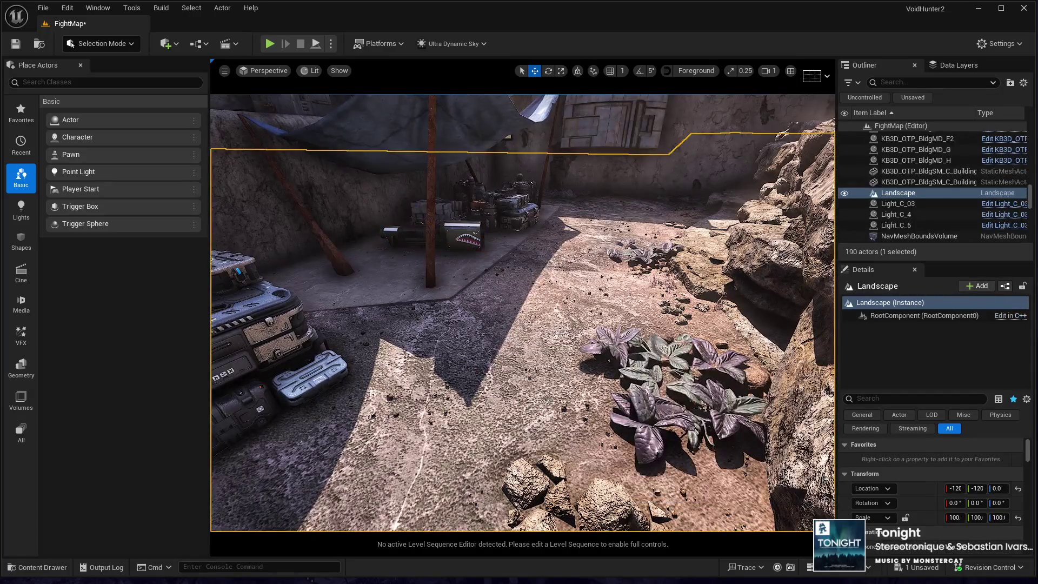
Start a play-test and walk the character past the hover bike up to the supply crates
key(alt+p)
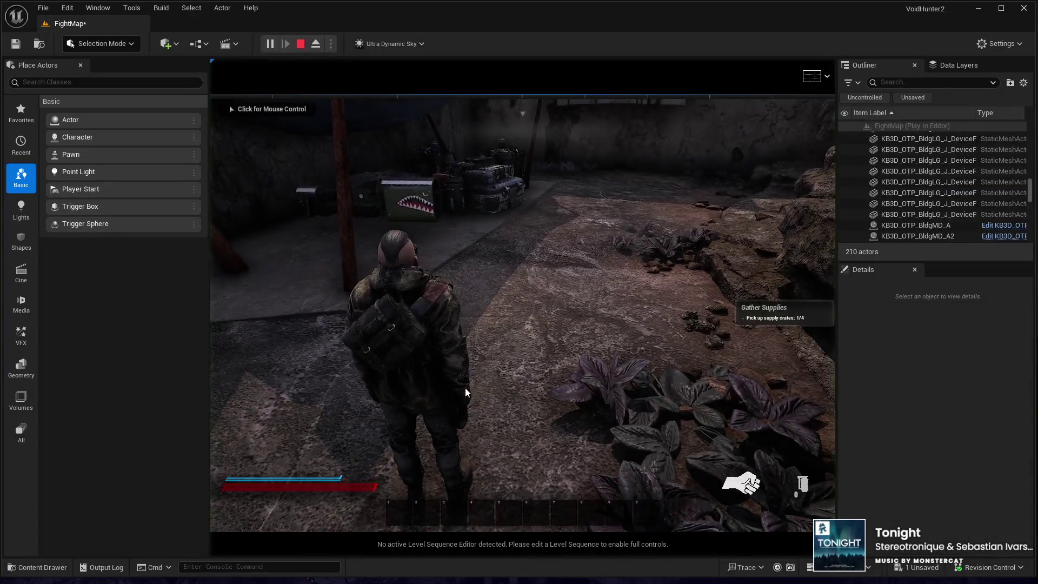
key(w)
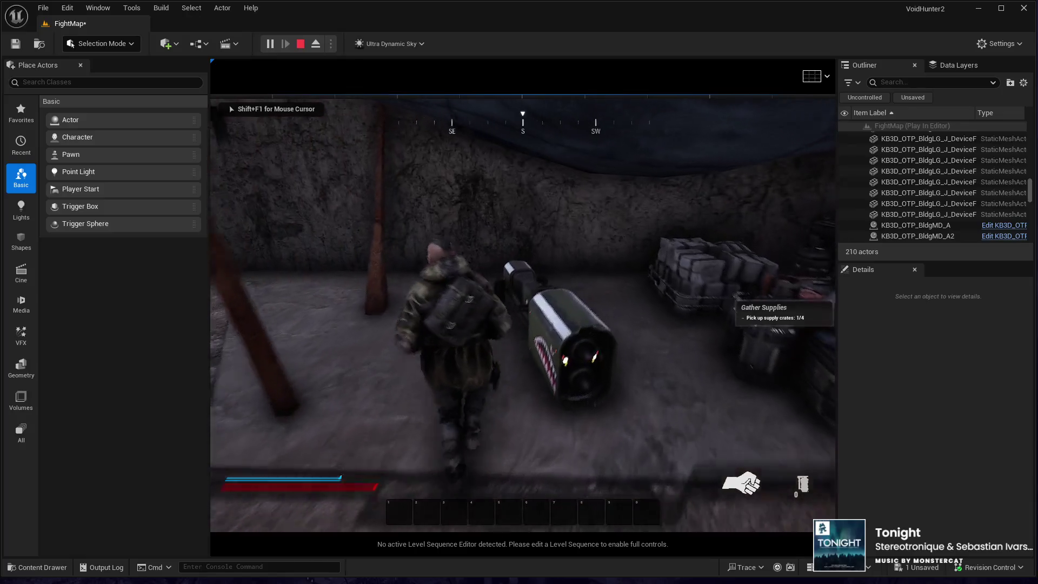
key(w)
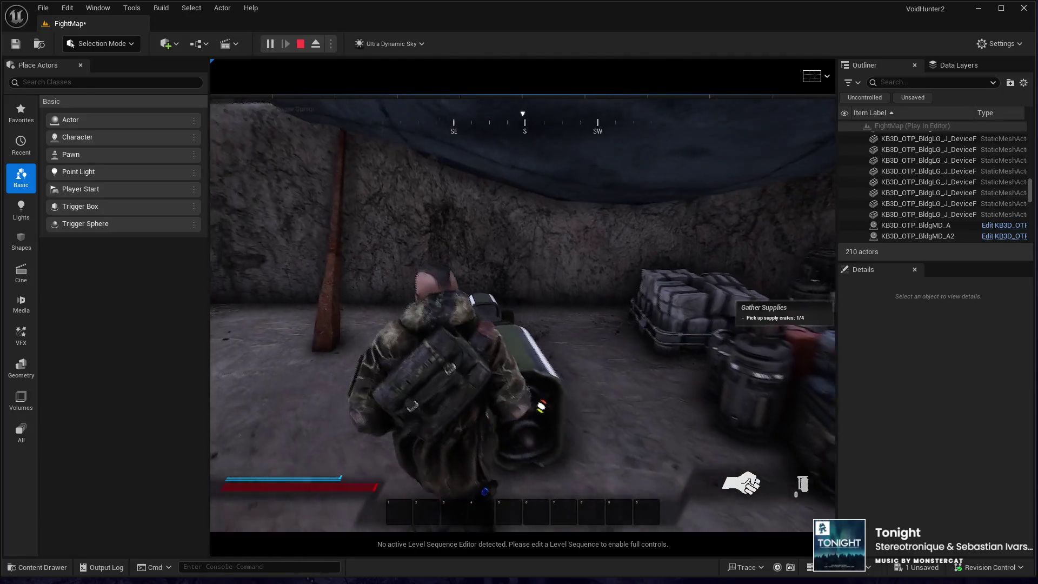
key(w)
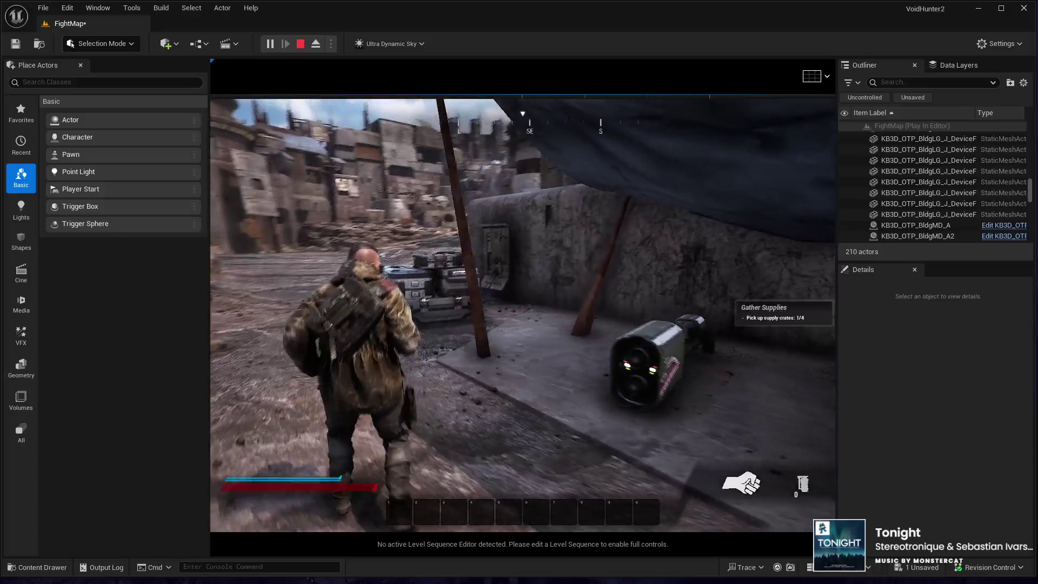
key(w)
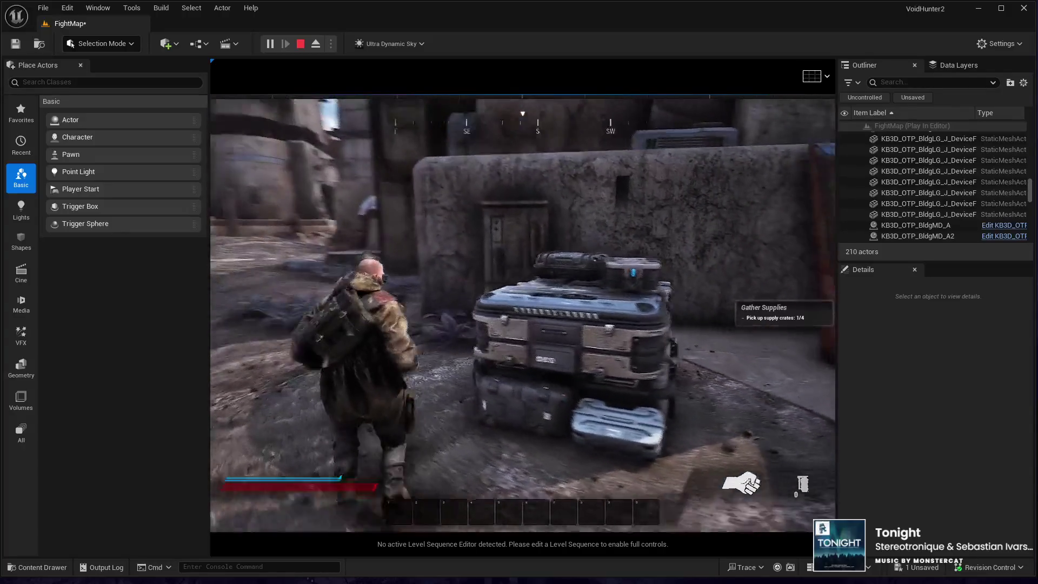
Crouch into cover by the crates, strafe right and left along it, then stop playing
key(c)
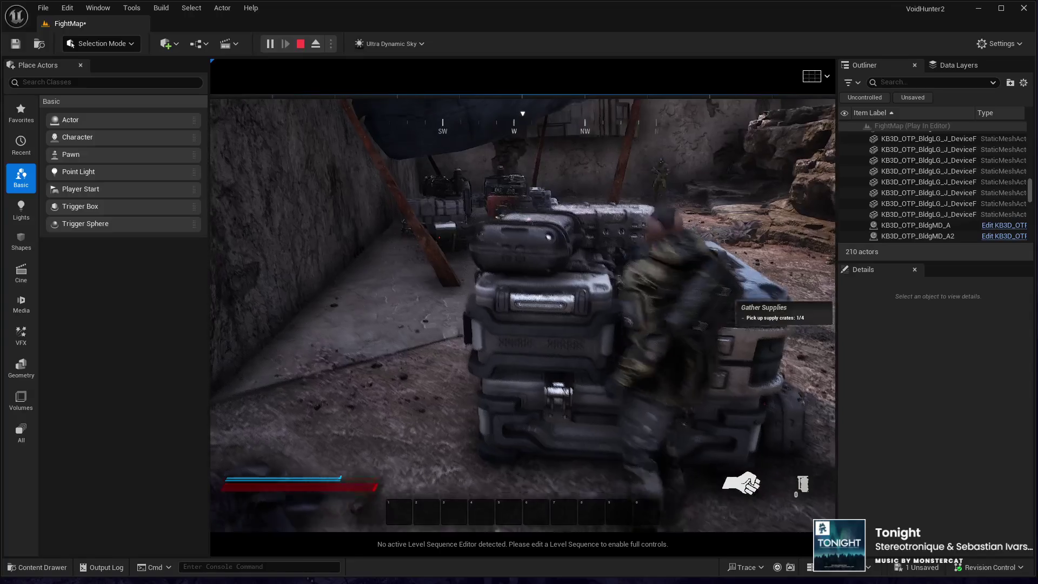
key(d)
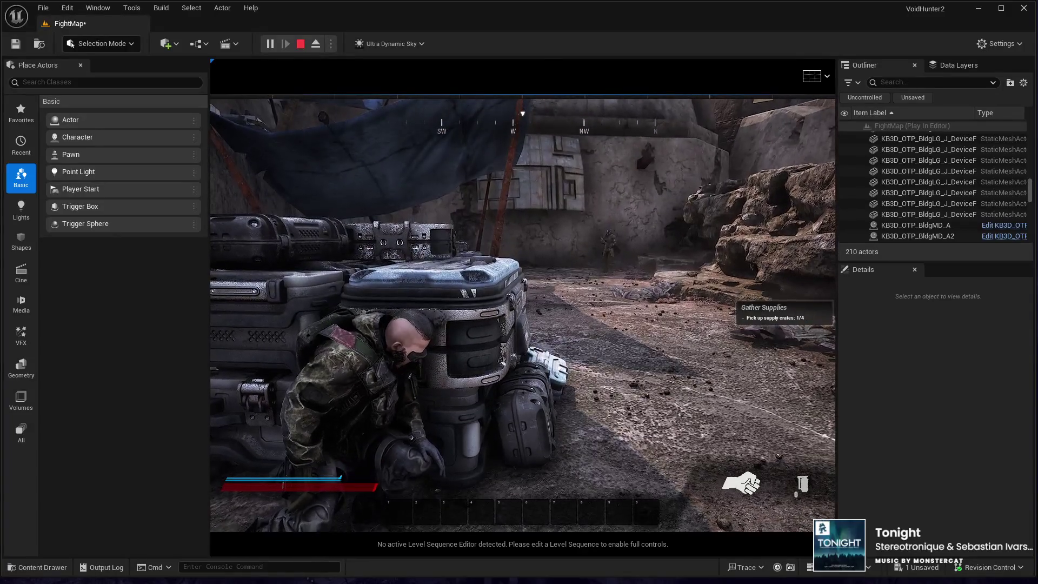
key(a)
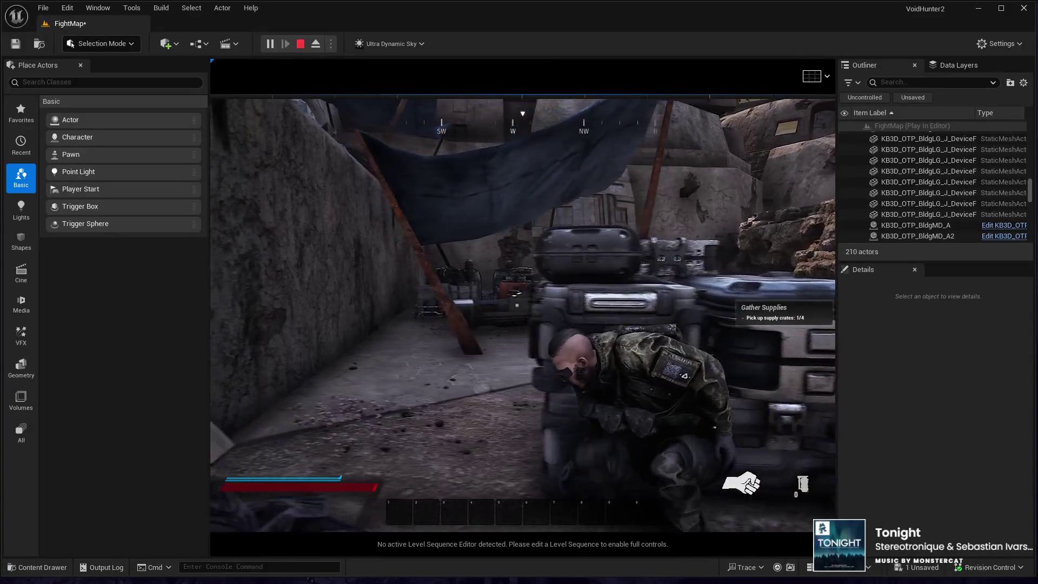
key(a)
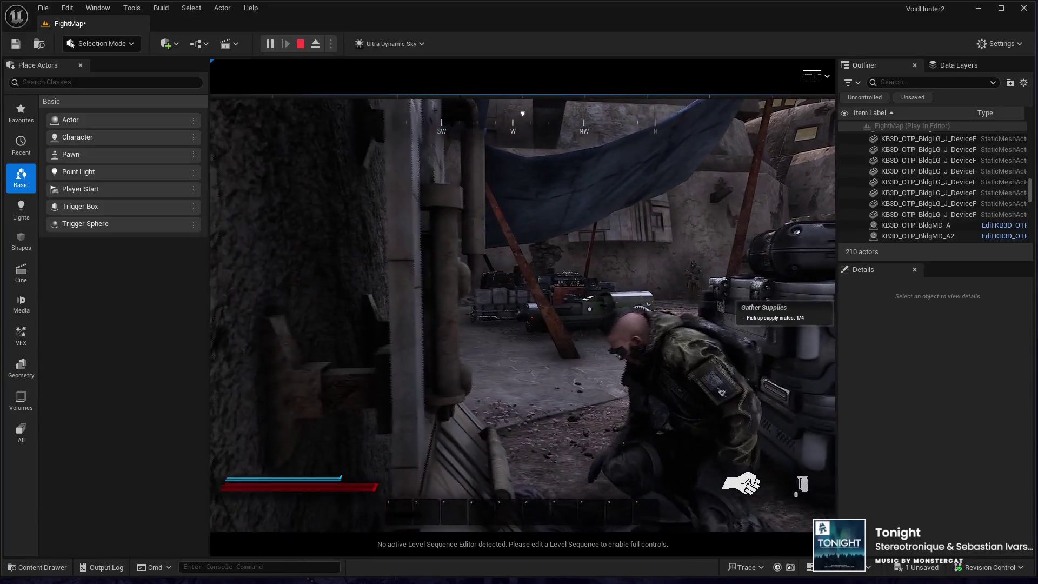
key(Escape)
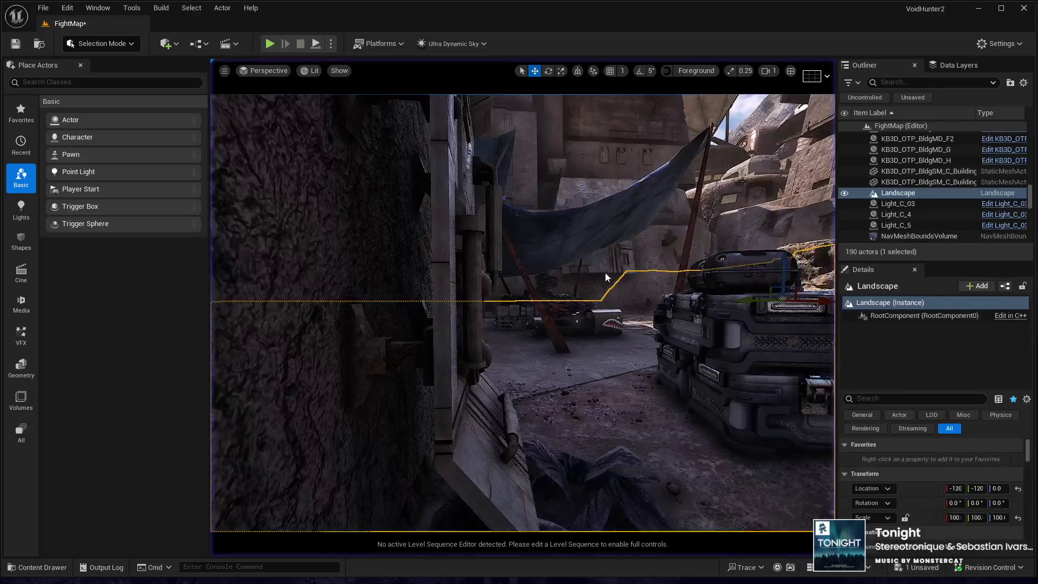
Scale BP_Player_Cover_Point5's Back Wall from 4.22 to 1.92 in X to match the crate stack
key(w)
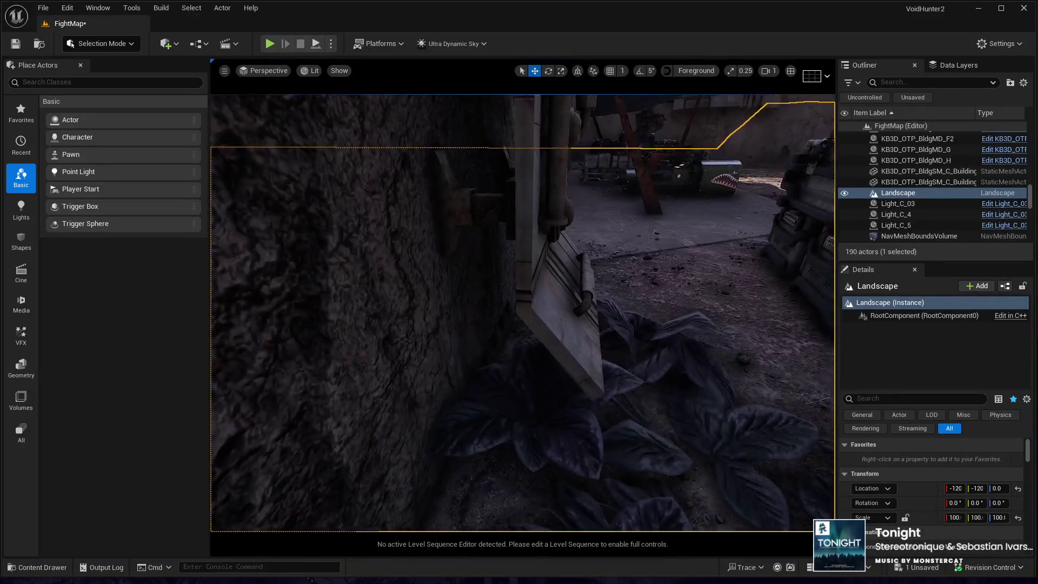
key(s)
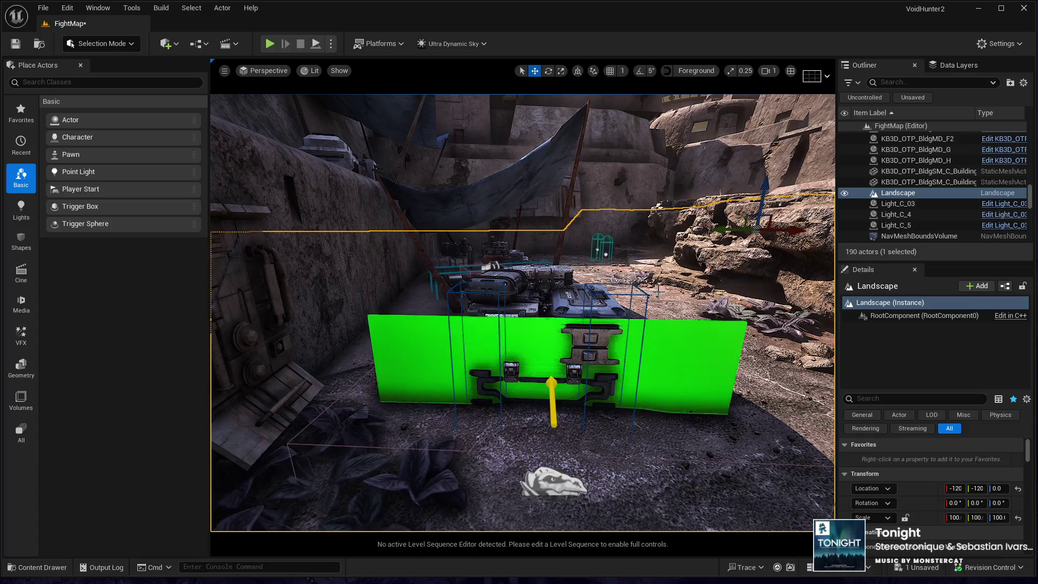
click(552, 484)
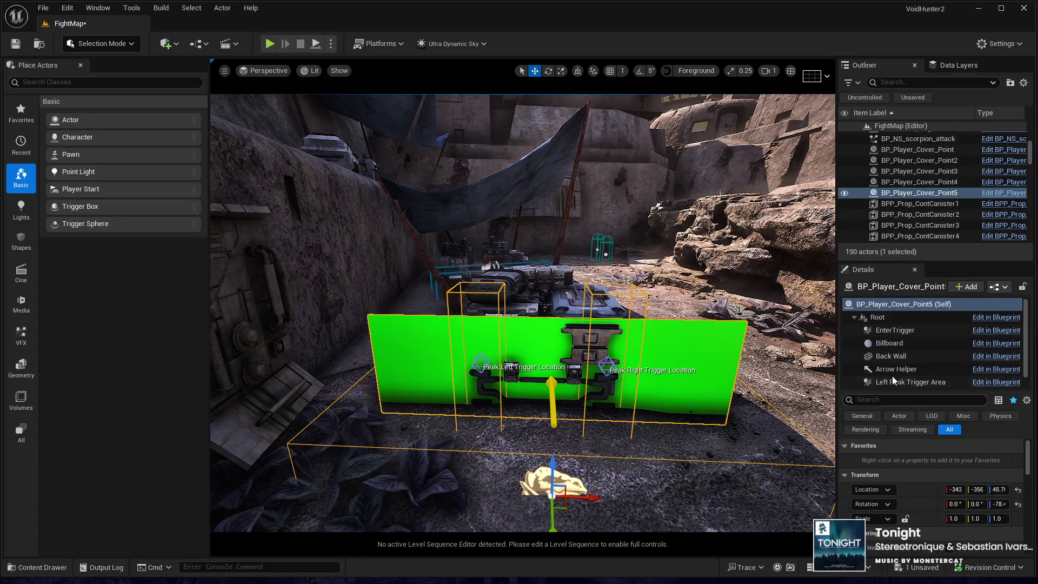
click(890, 358)
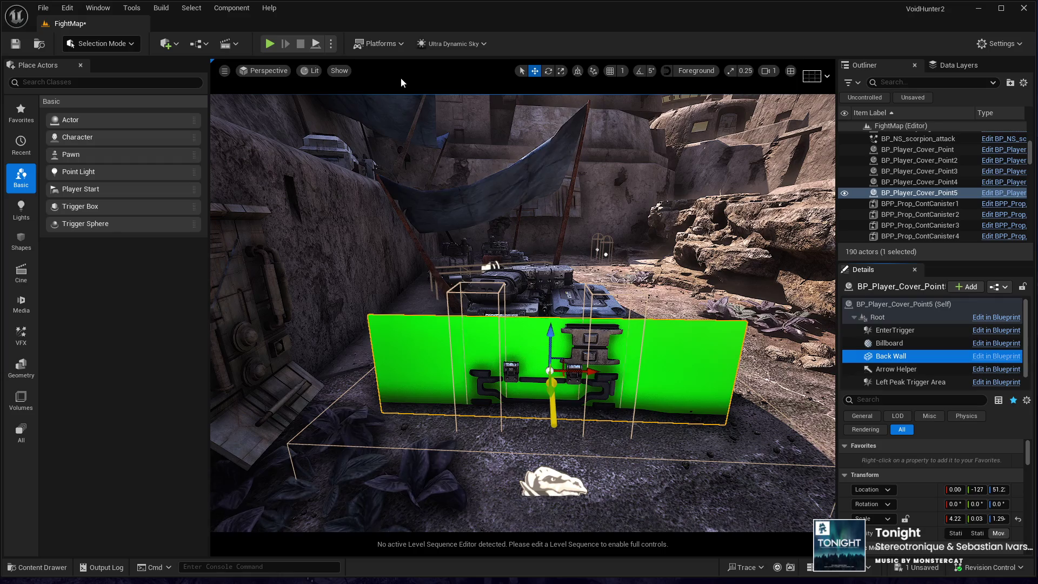
click(561, 72)
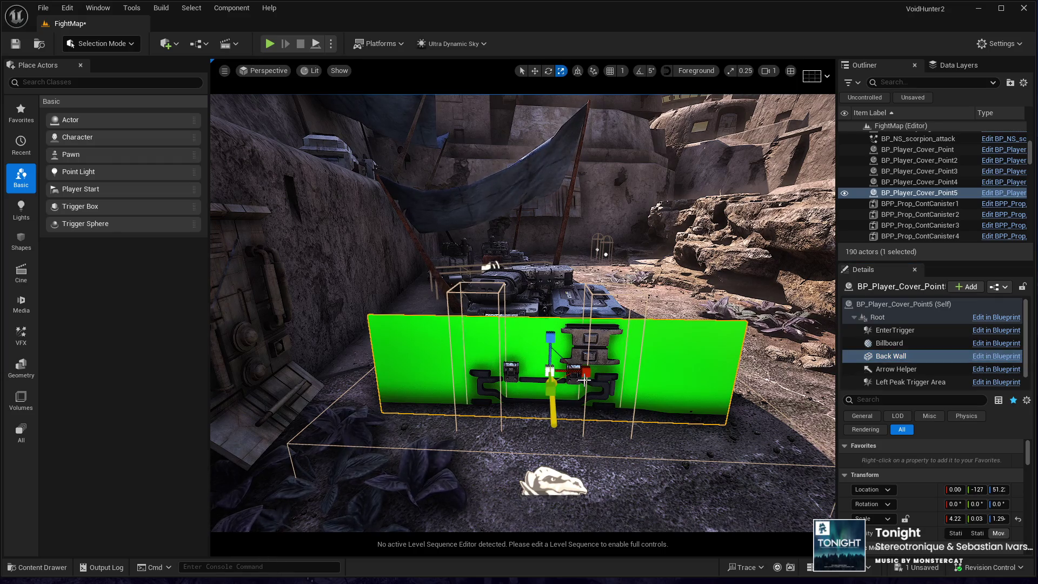
drag(585, 378, 539, 378)
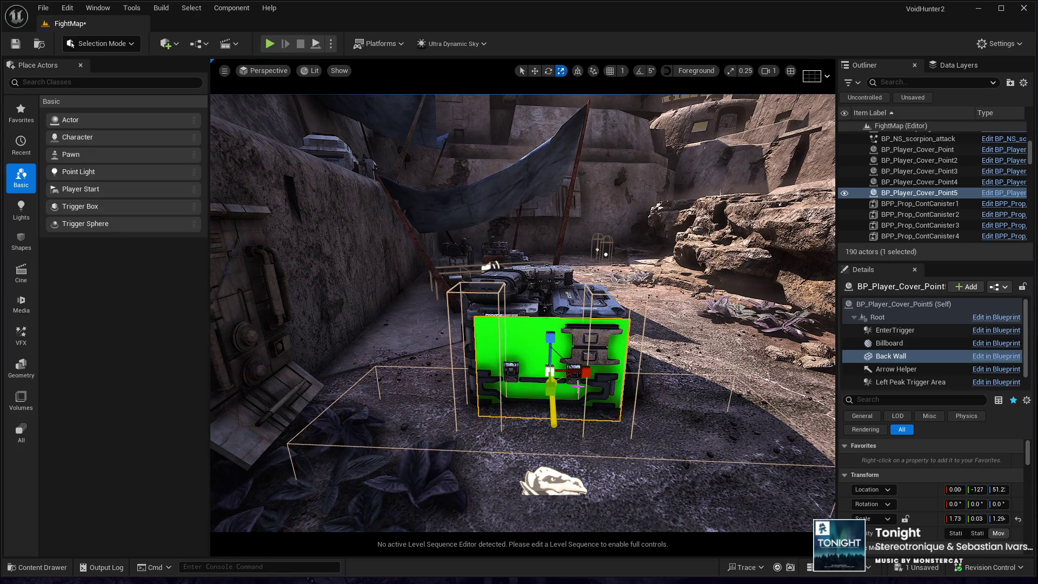
drag(593, 372, 596, 482)
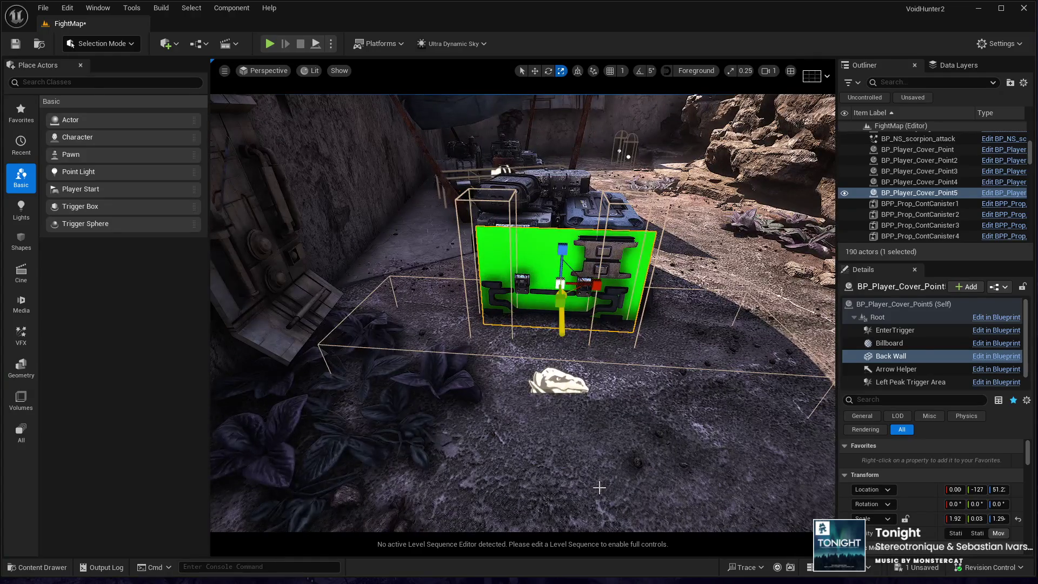
click(620, 483)
key(alt+p)
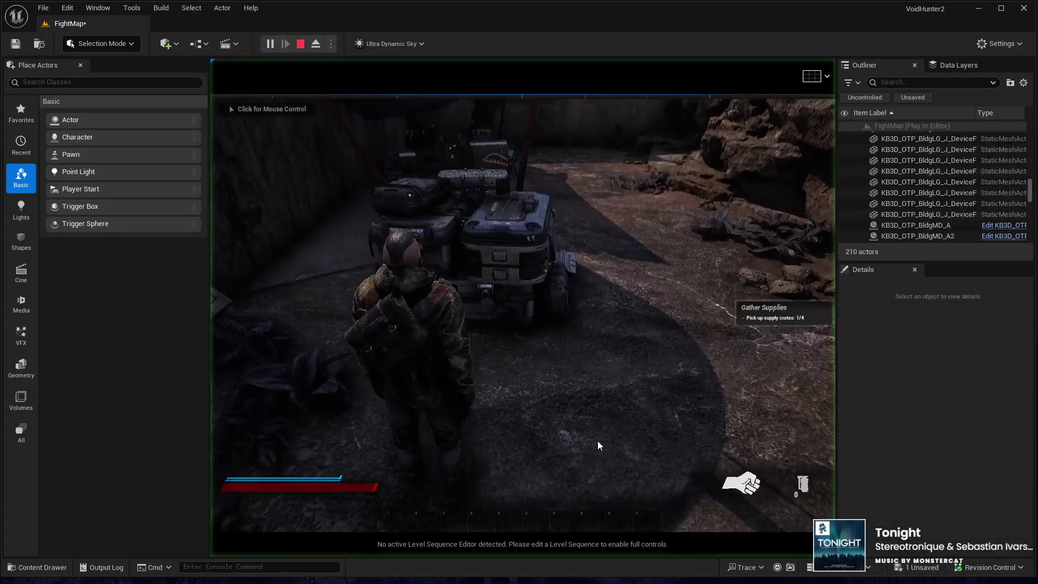
key(w)
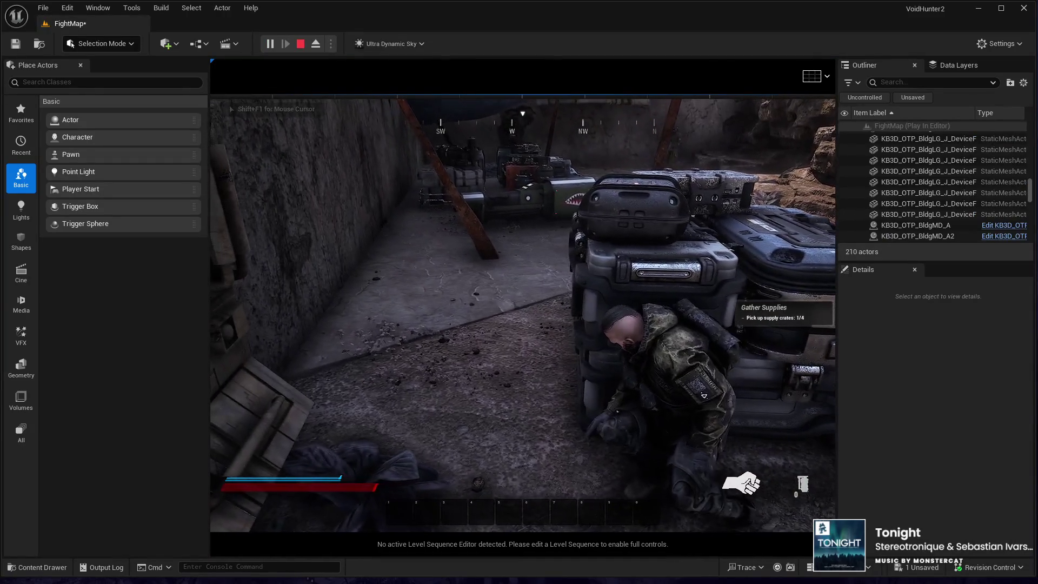
key(a)
key(a)
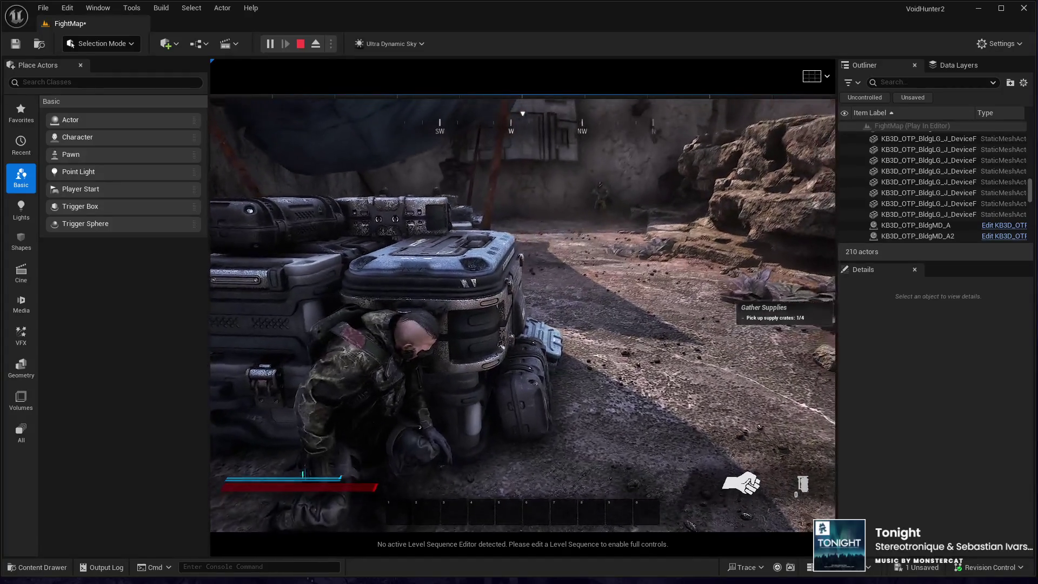
key(Escape)
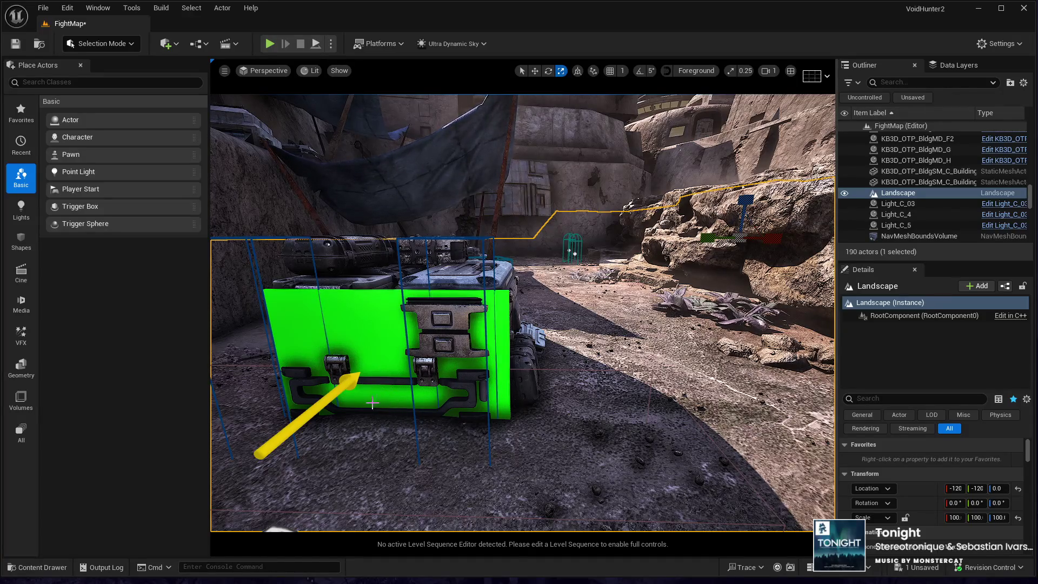
Widen BP_Player_Cover_Point5's Back Wall to an X scale of about 2.3
drag(393, 404, 356, 436)
click(364, 431)
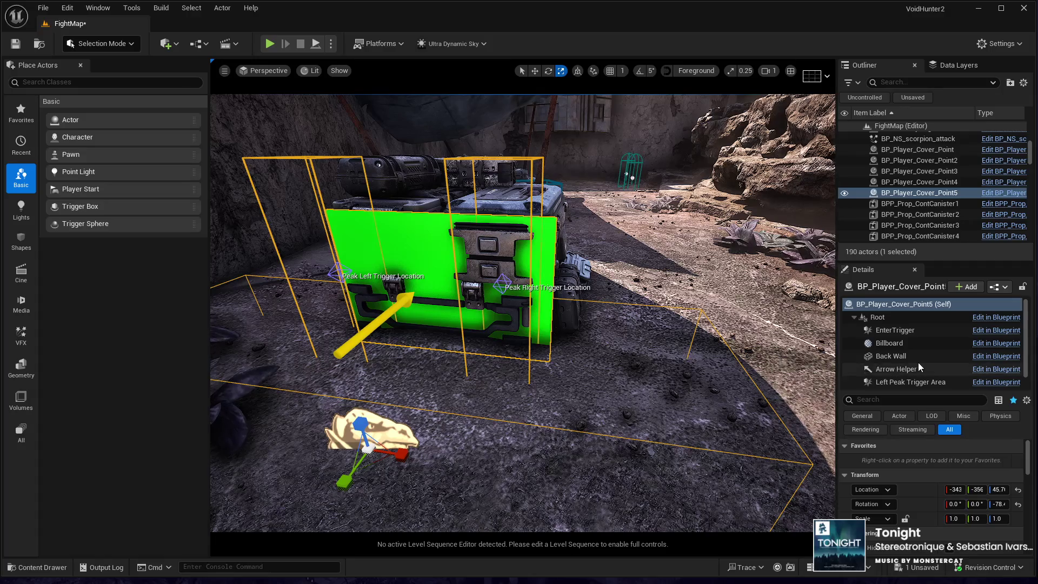
click(891, 356)
drag(478, 293, 500, 292)
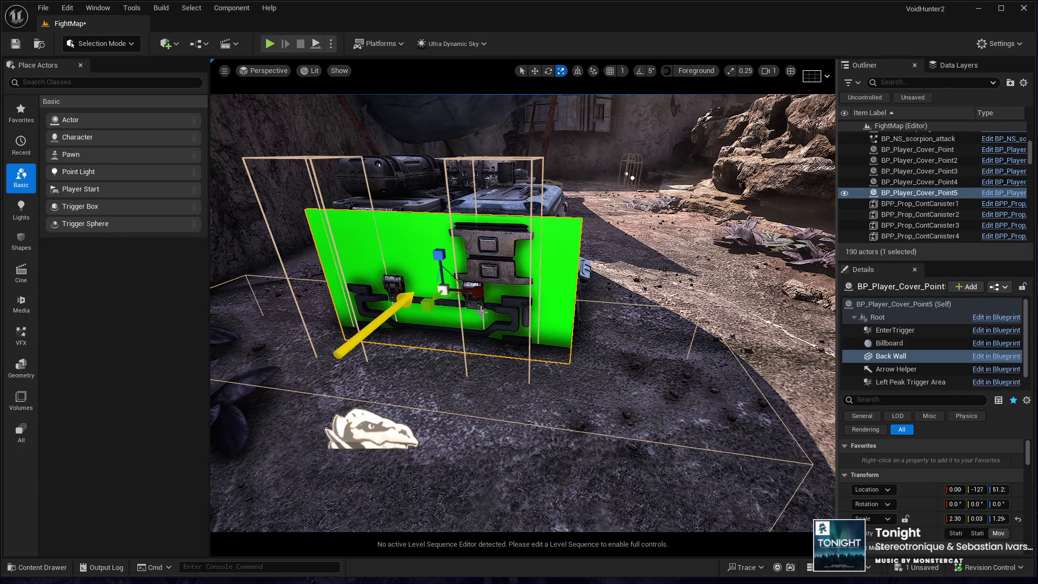
scroll(523, 314, down, 3)
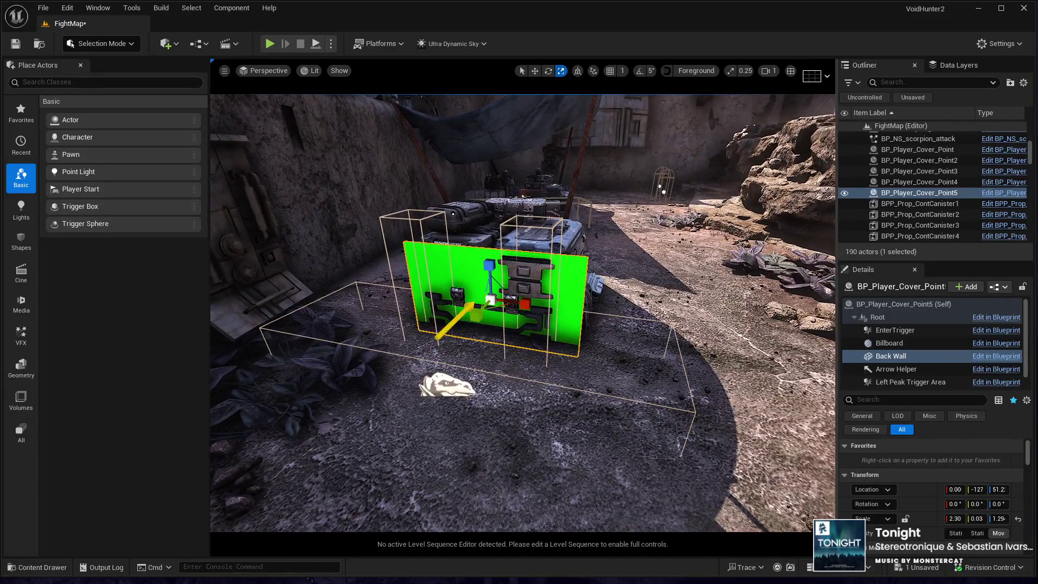
Deselect the cover point and start a new play-test of the level
click(444, 440)
drag(404, 466, 435, 464)
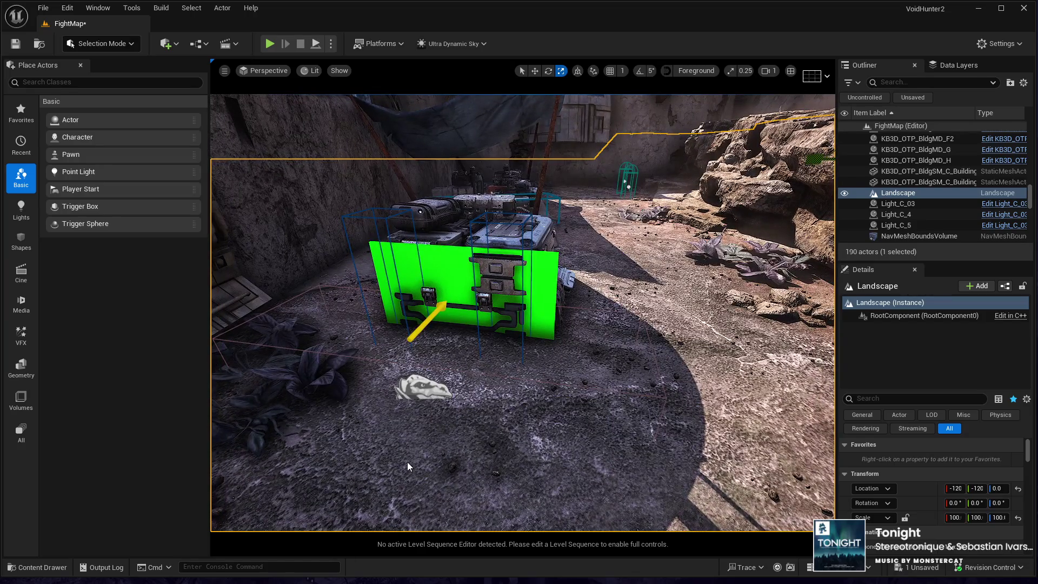
key(alt+p)
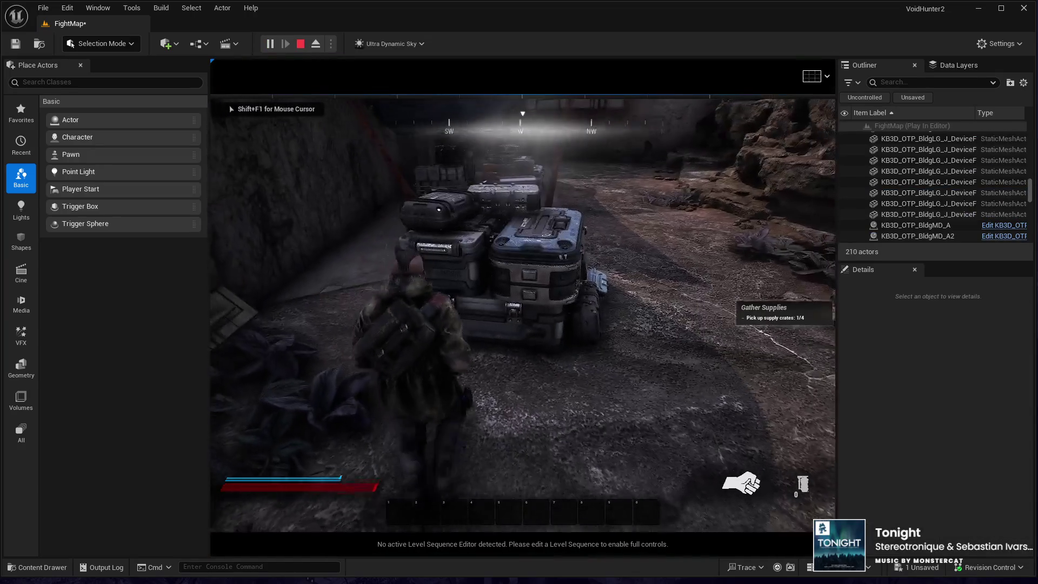
key(w)
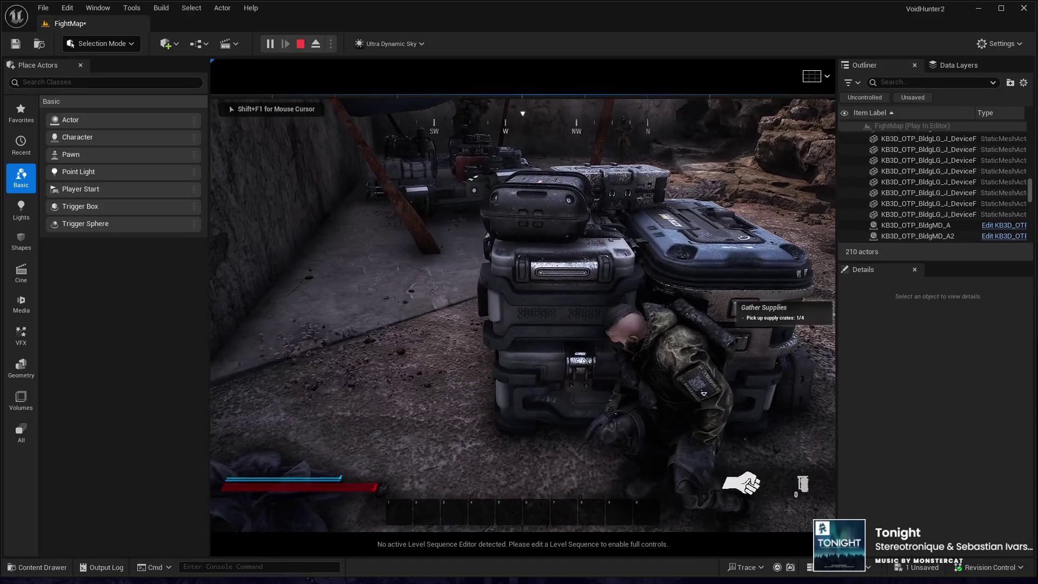
key(d)
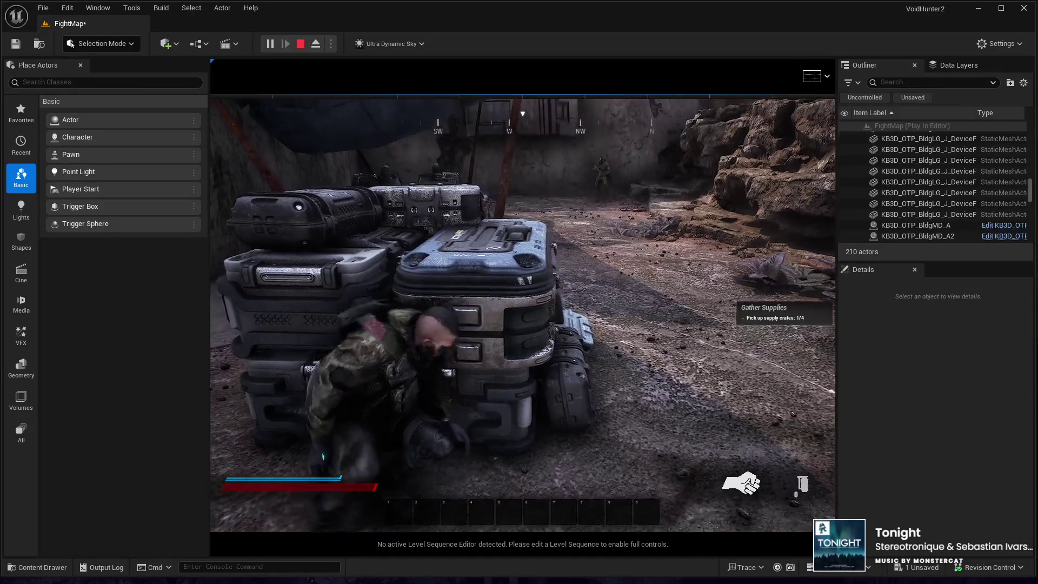
key(d)
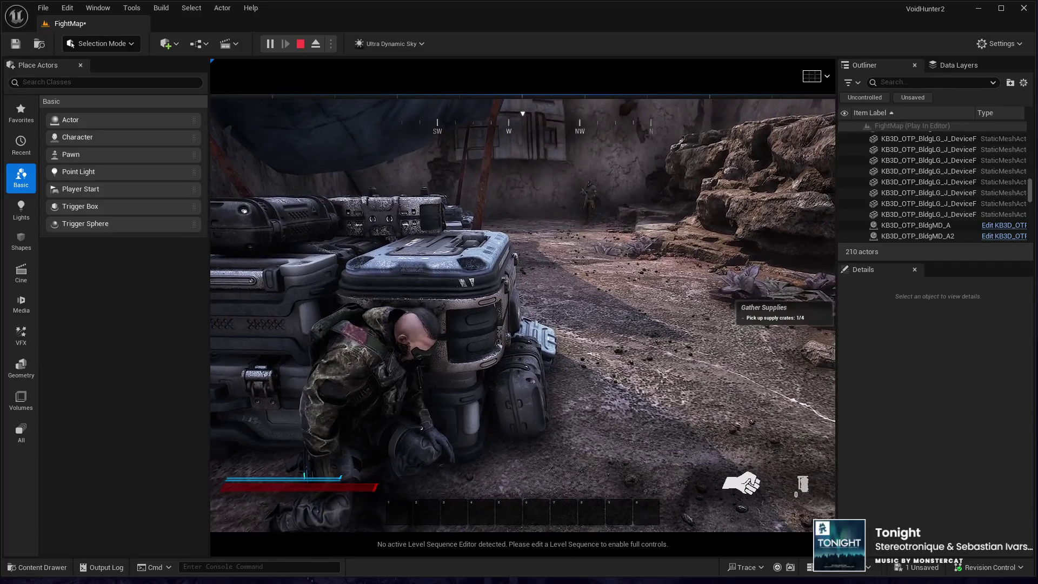
key(a)
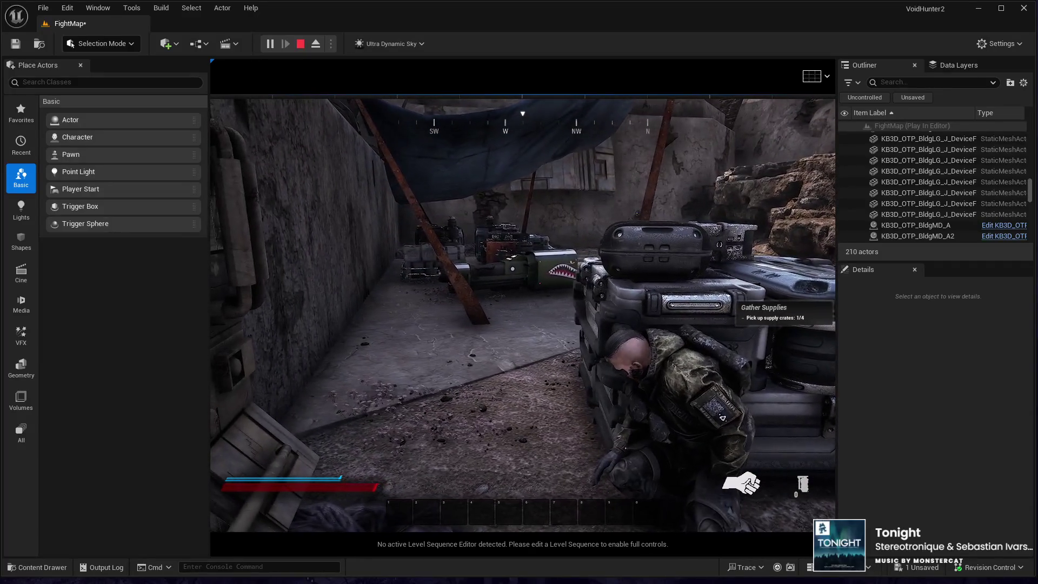
key(d)
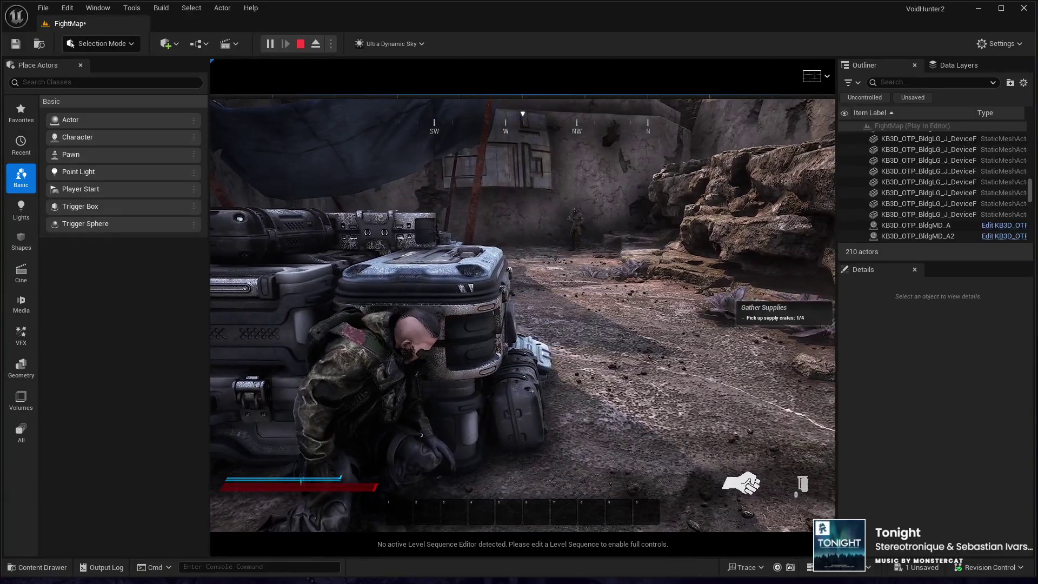
key(Escape)
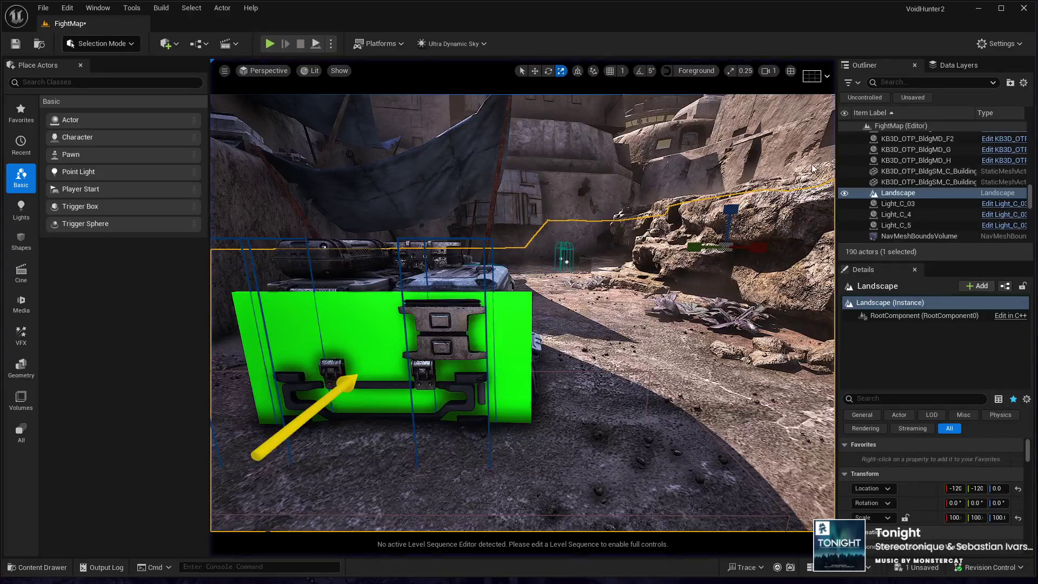